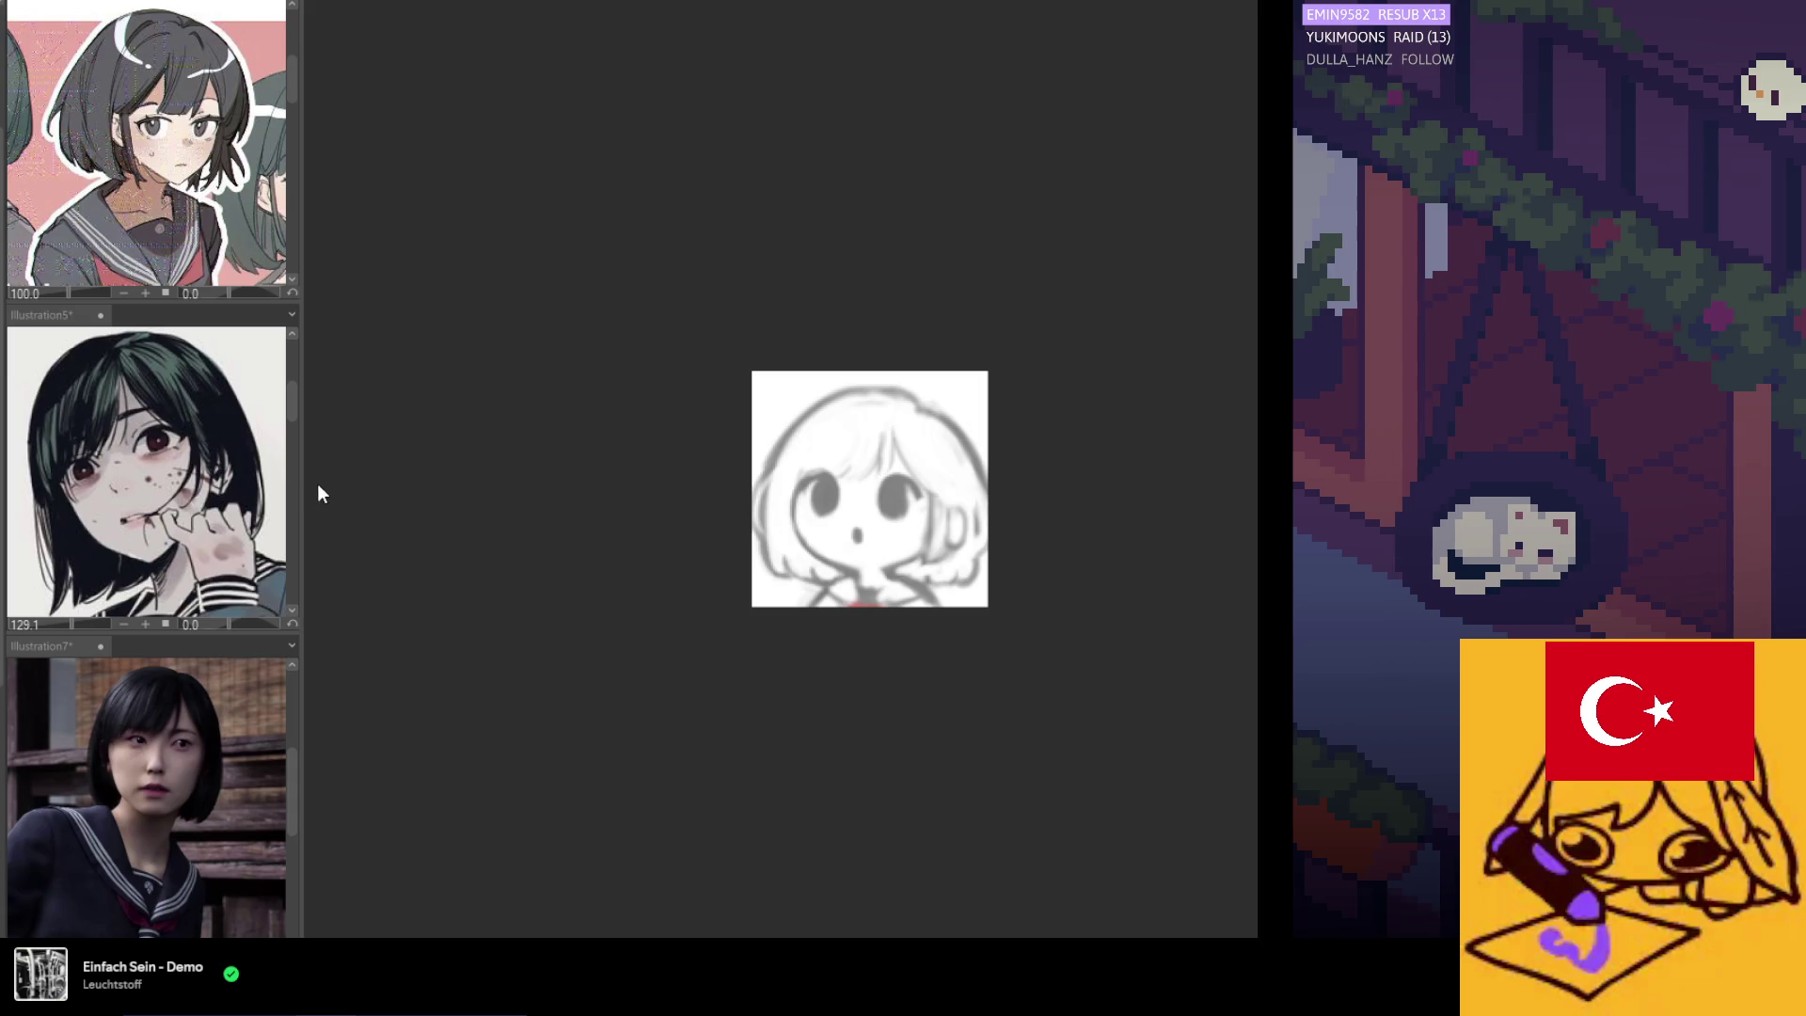
Scale the rough chibi sketch up slightly with a Ctrl+T transform and apply it.
key(ctrl+t)
drag(869, 381, 869, 361)
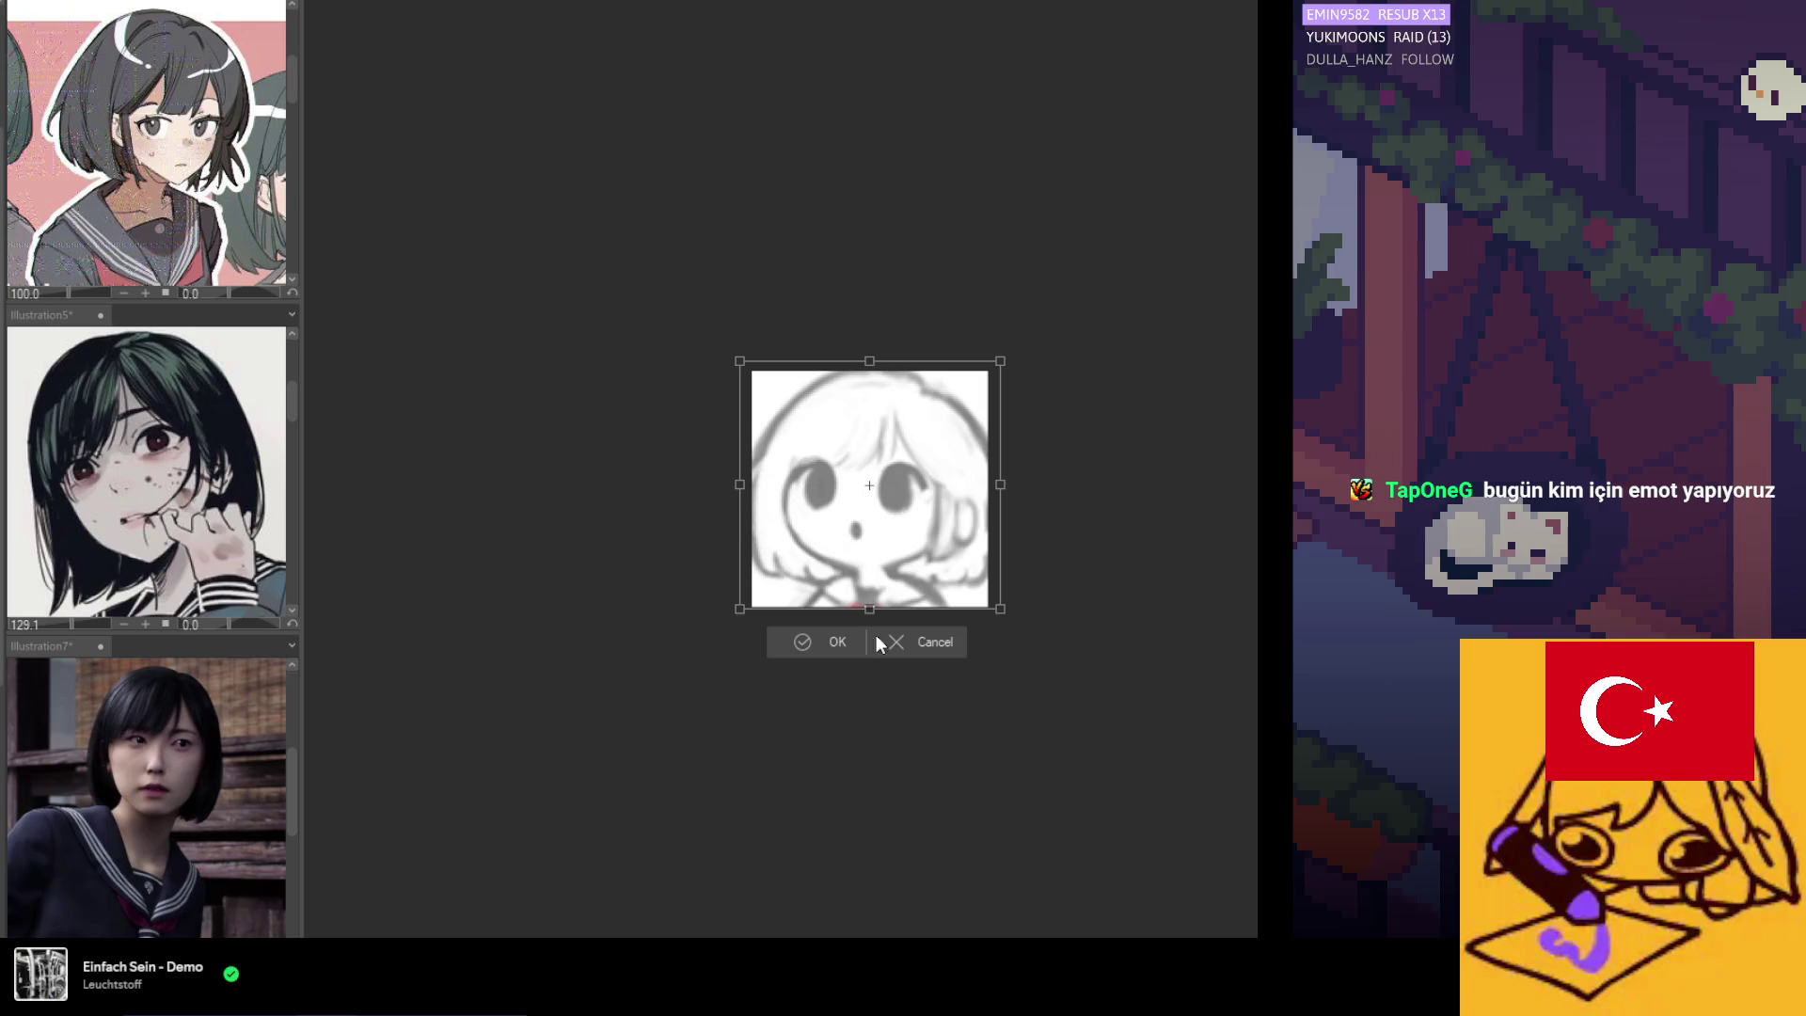
click(827, 640)
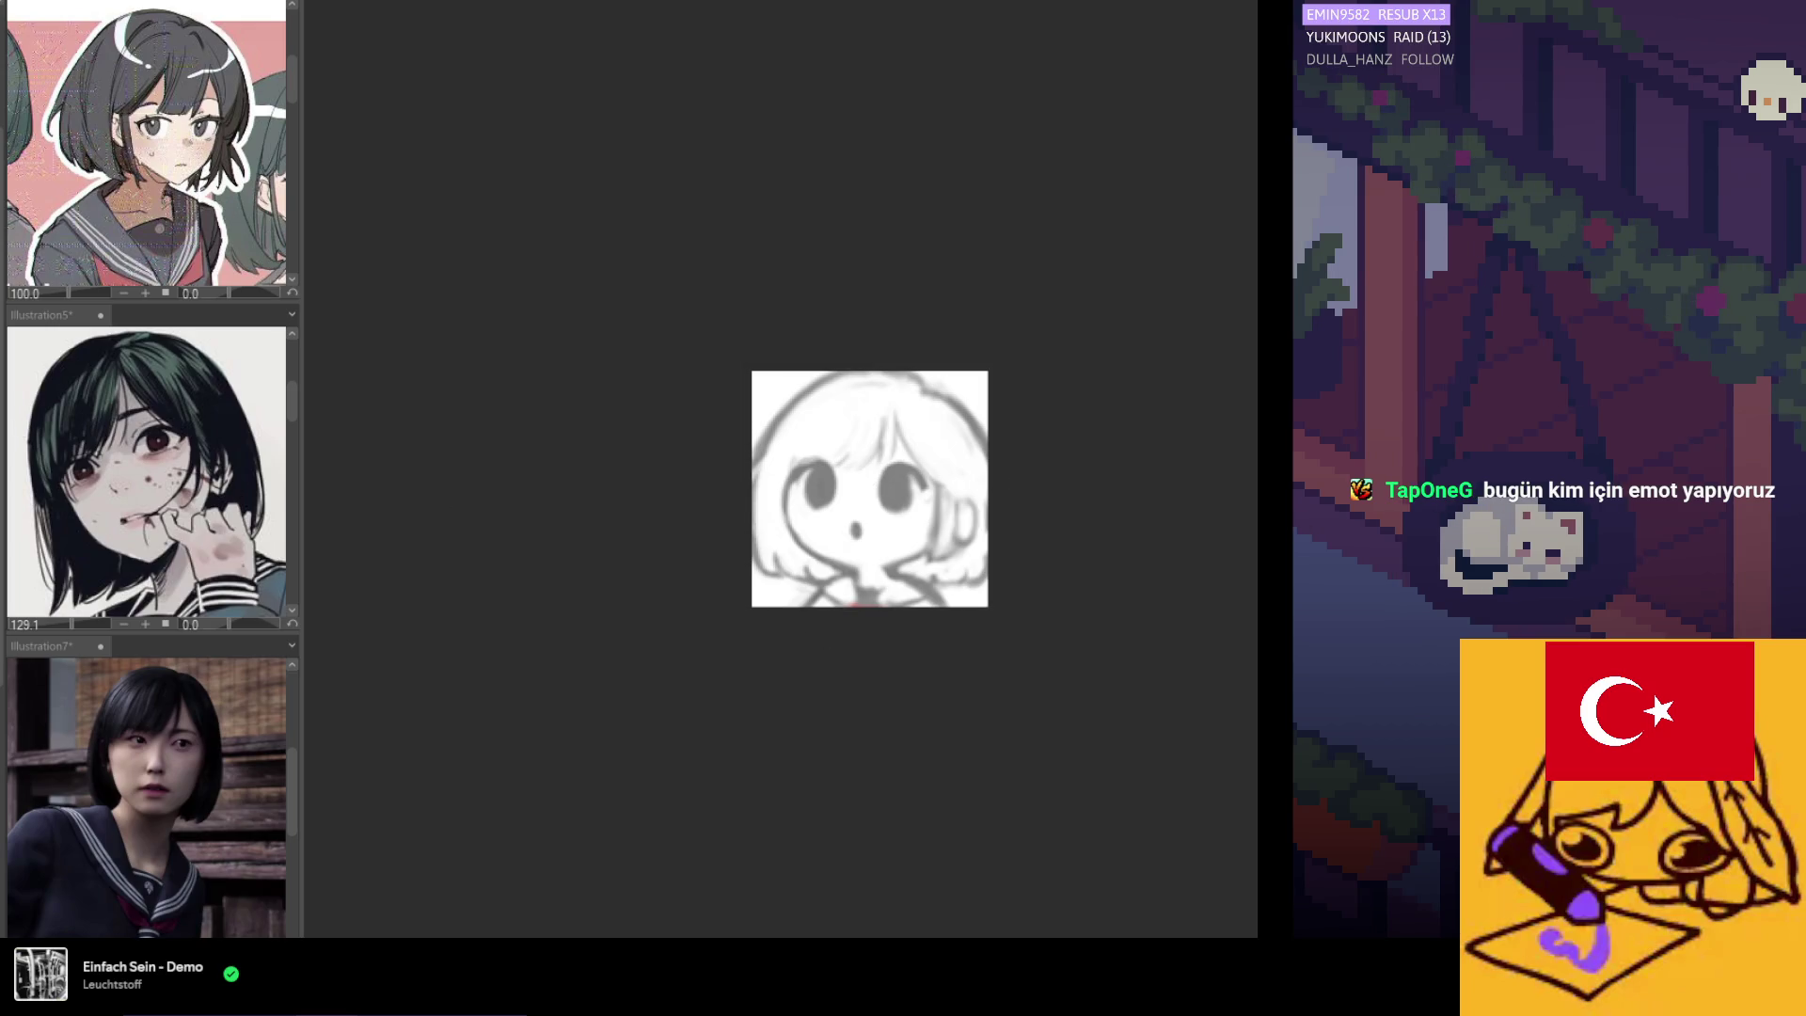
scroll(980, 536, up, 3)
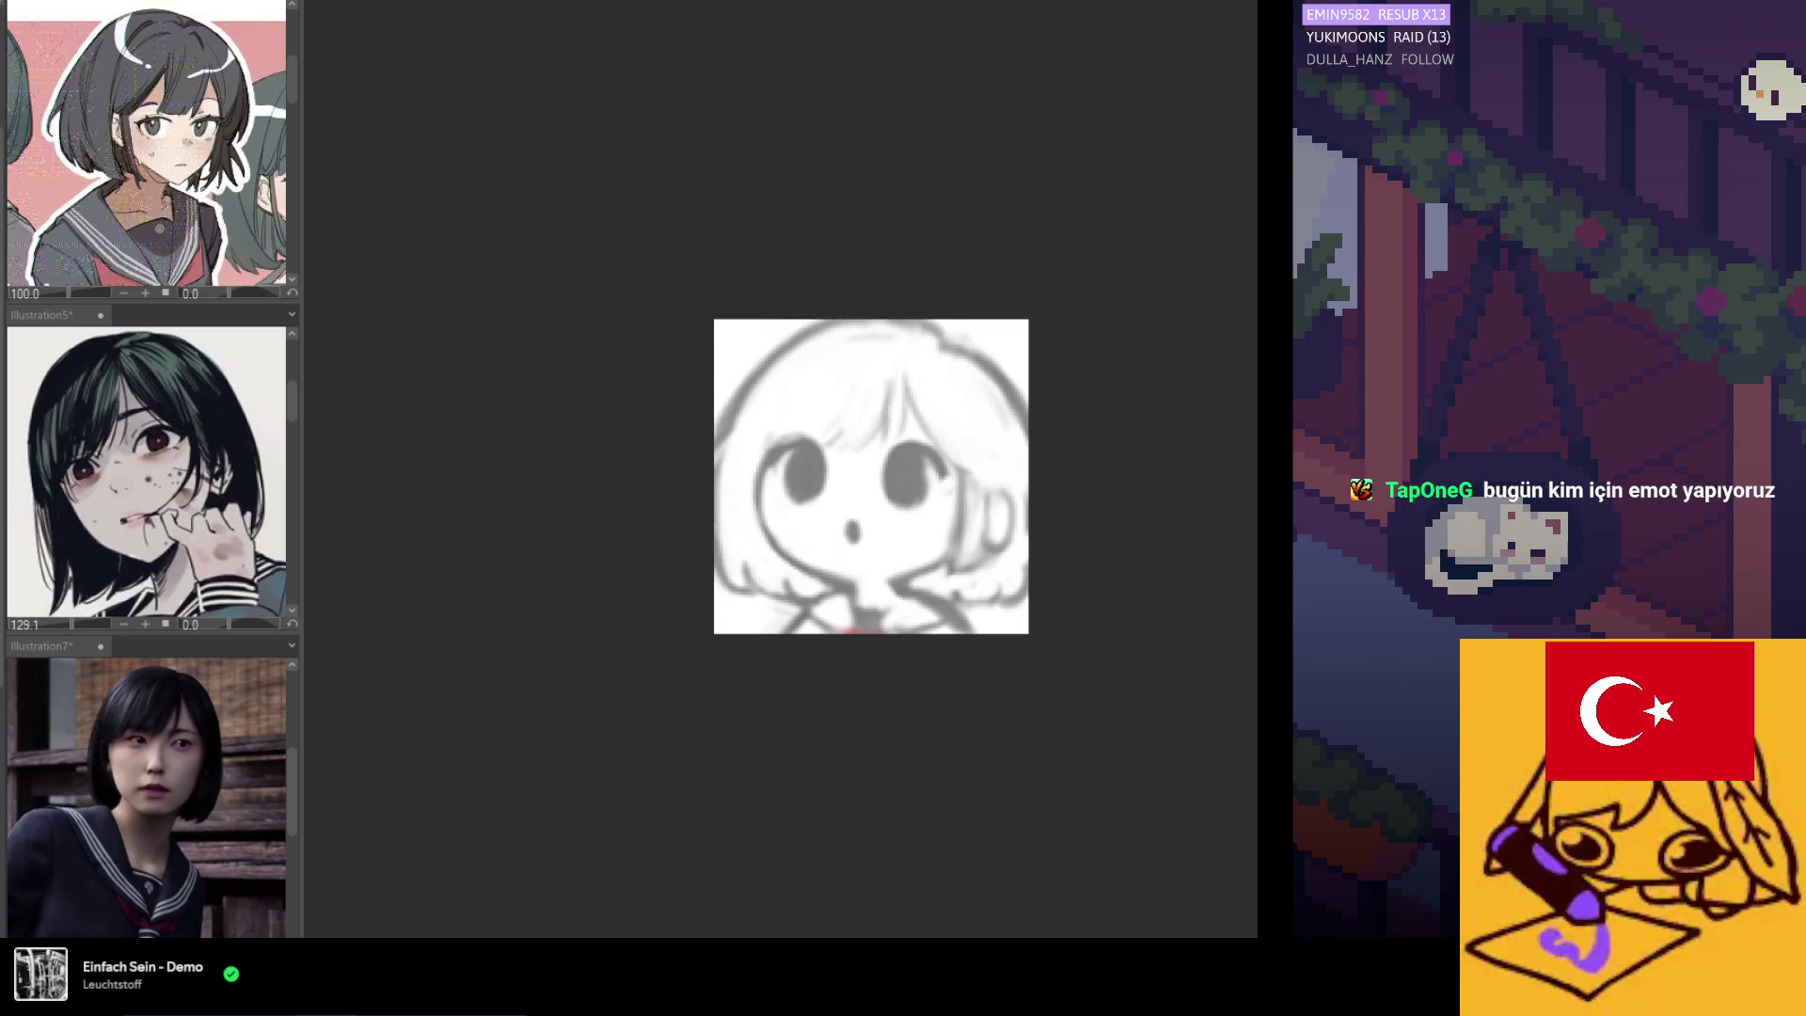
Liquify the eyes and nose into place, undo the bad warp, and mirror the canvas to check proportions.
drag(786, 512, 863, 395)
key(ctrl+z)
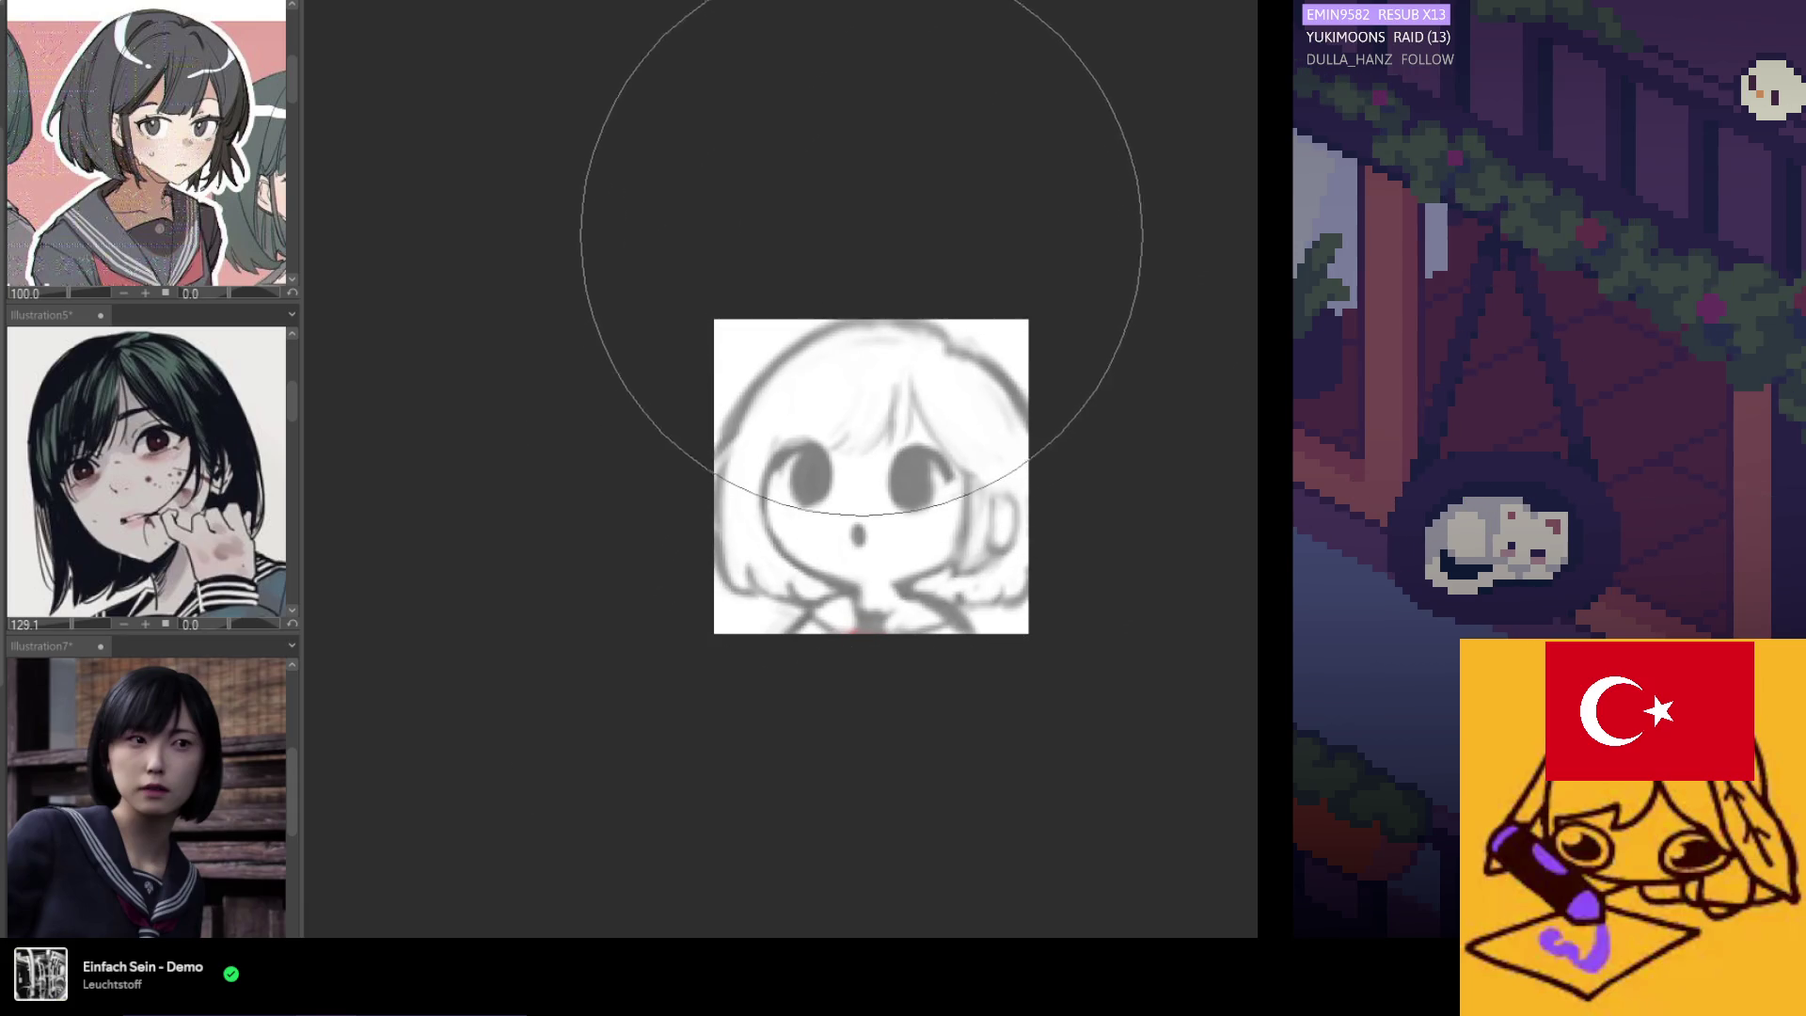
key(h)
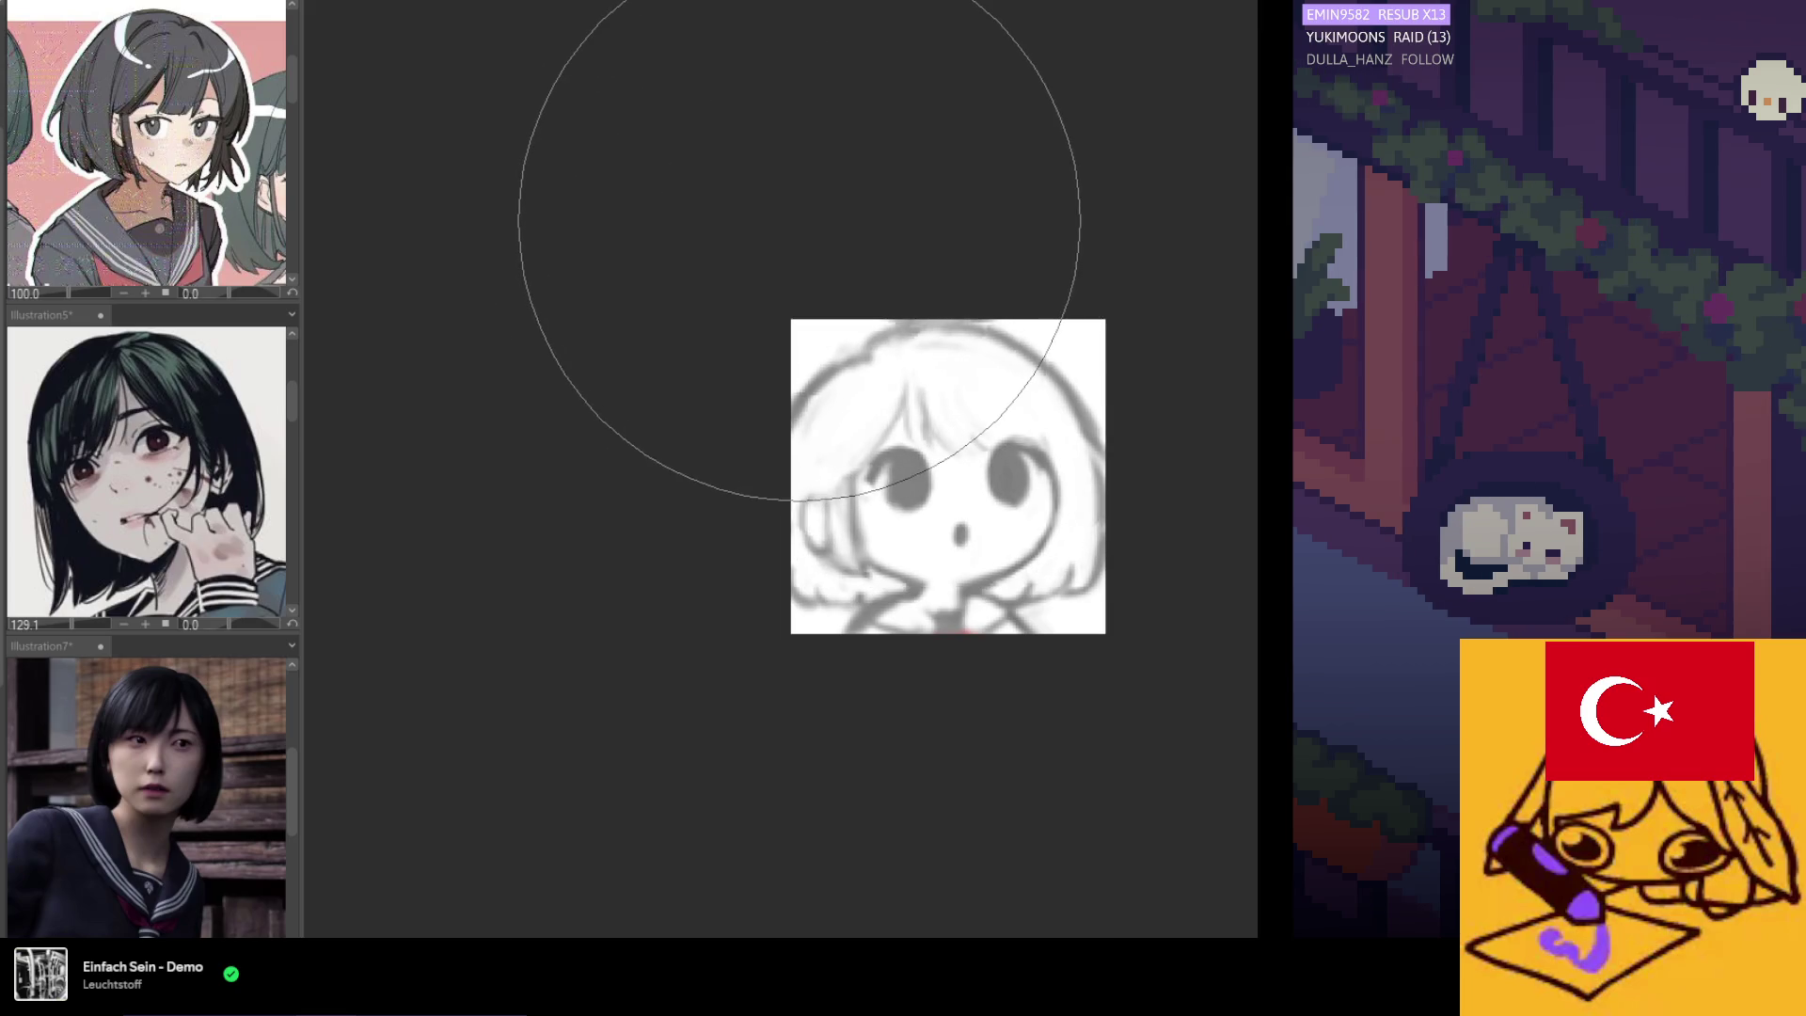
key(bracketleft)
key(bracketleft)
key(bracketleft)
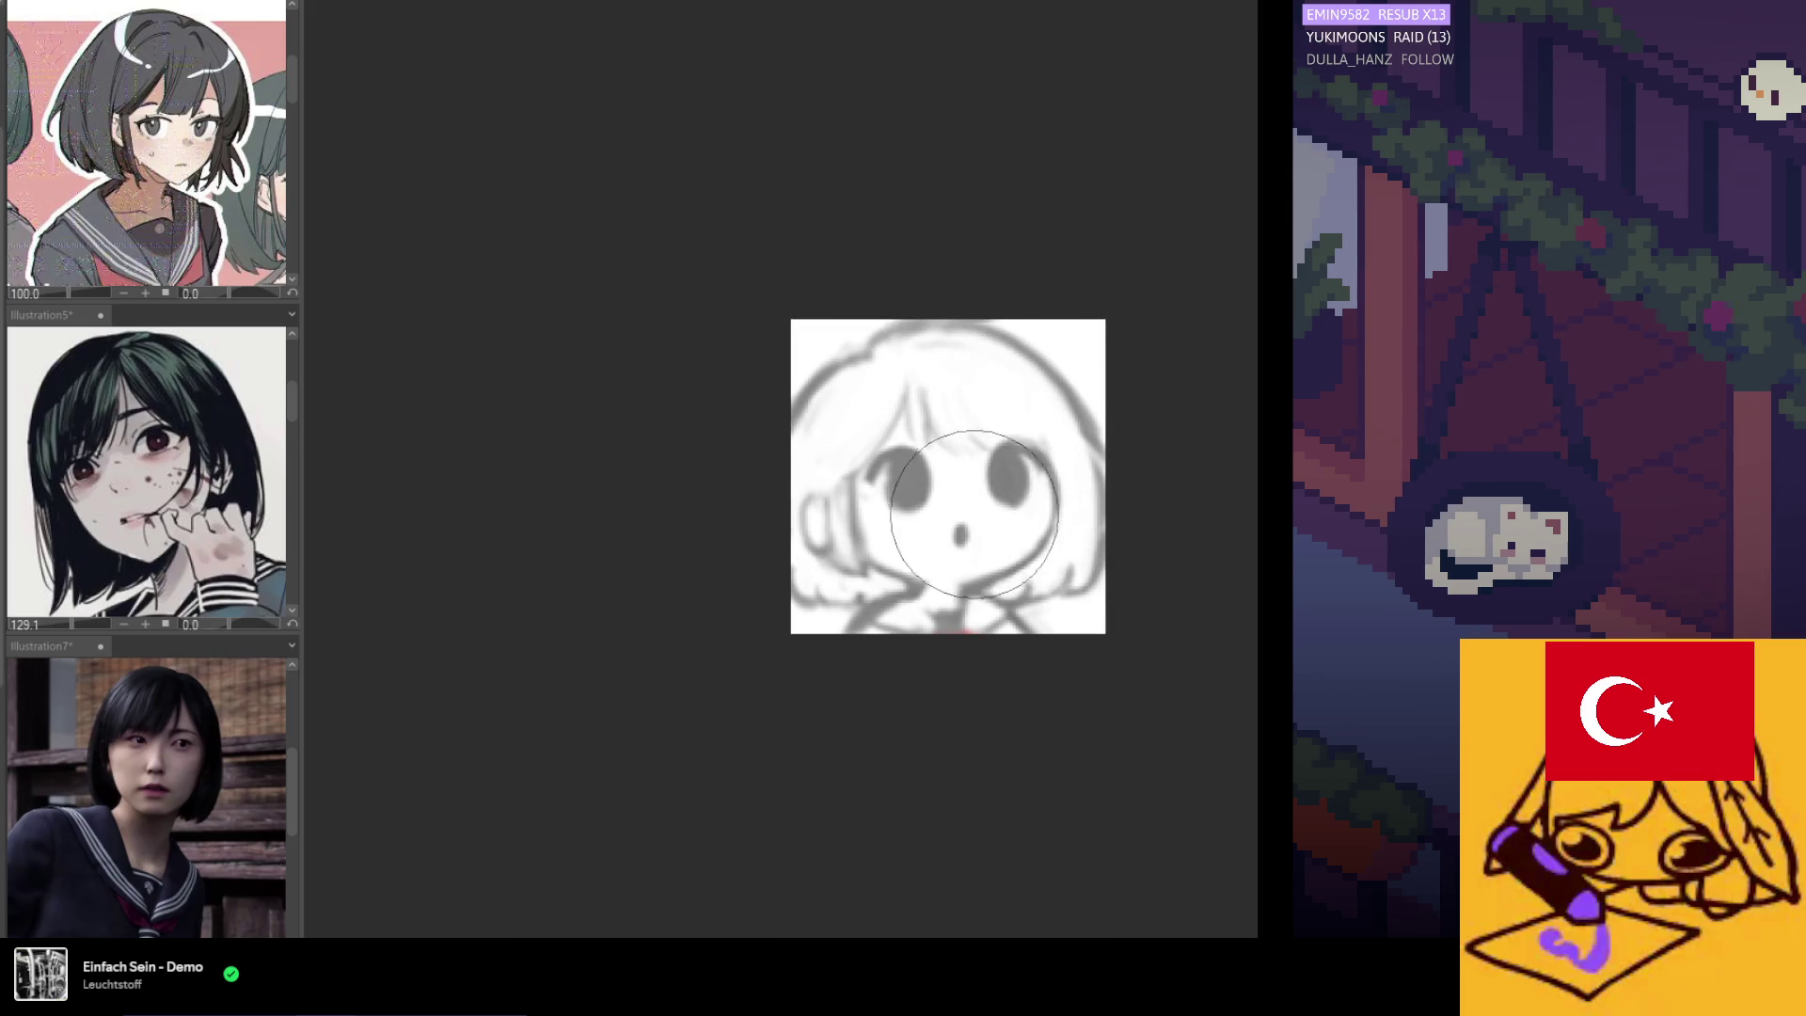
key(h)
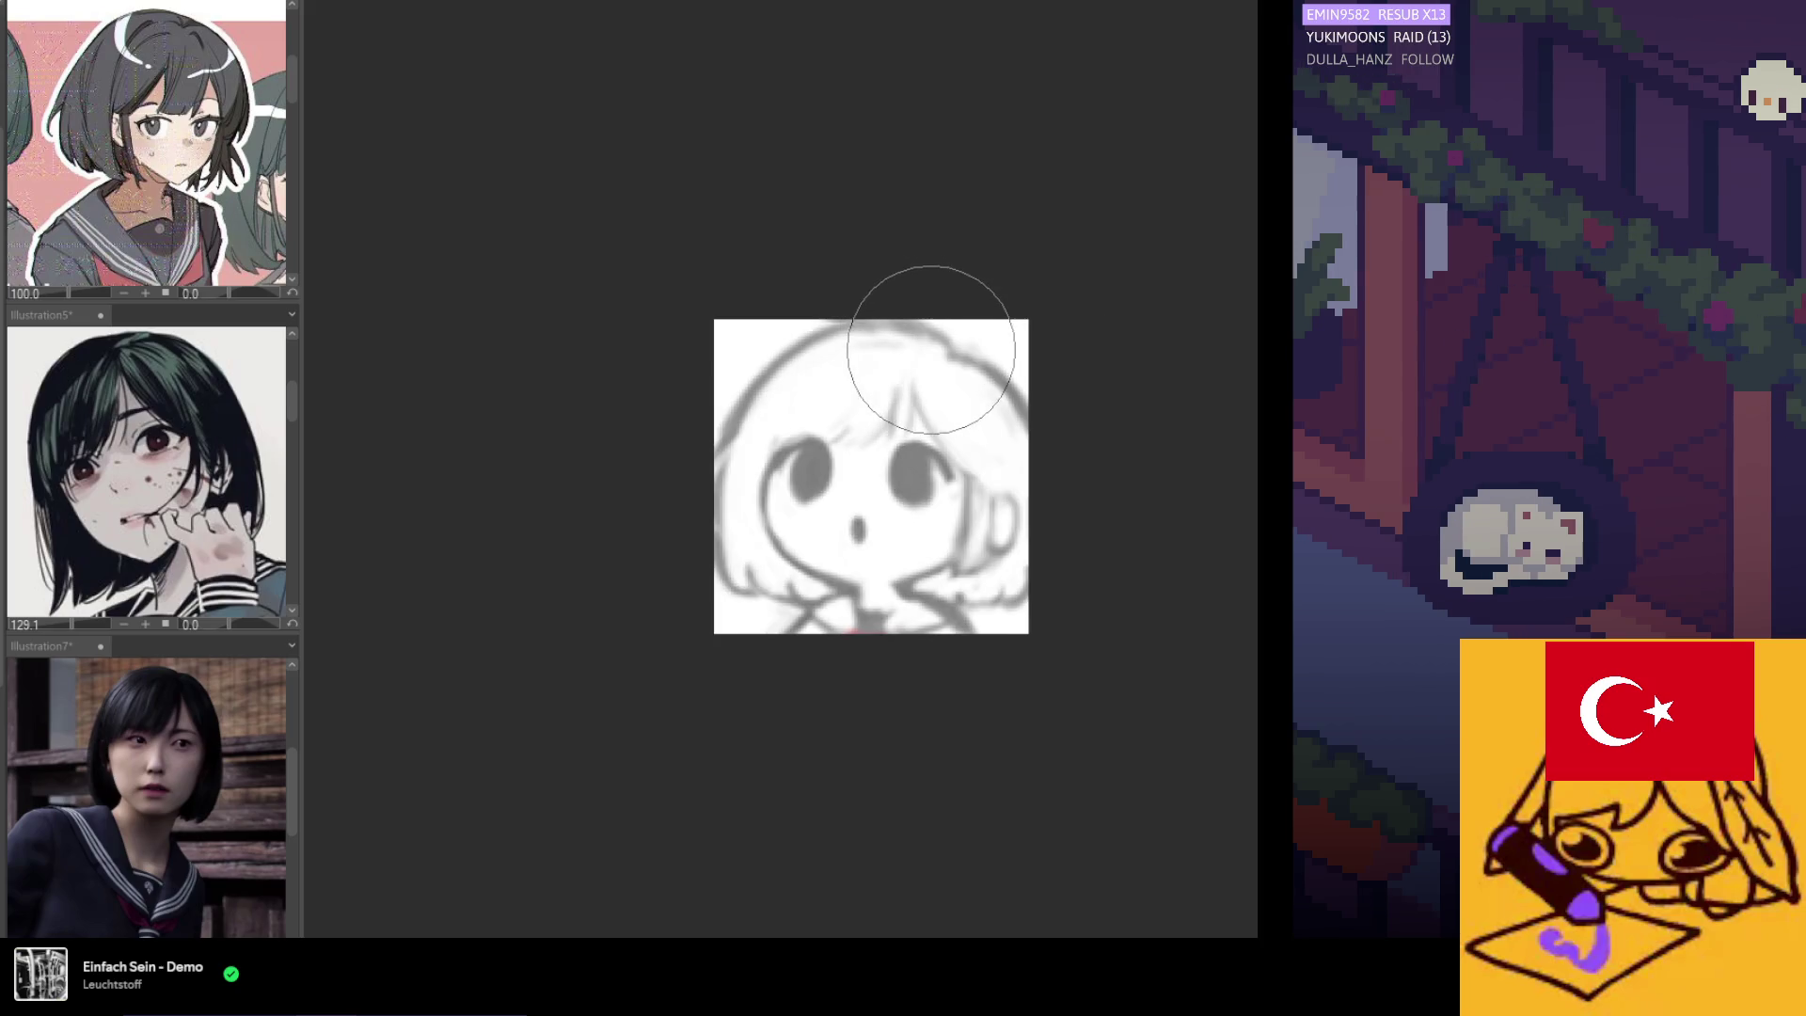
key(h)
key(h)
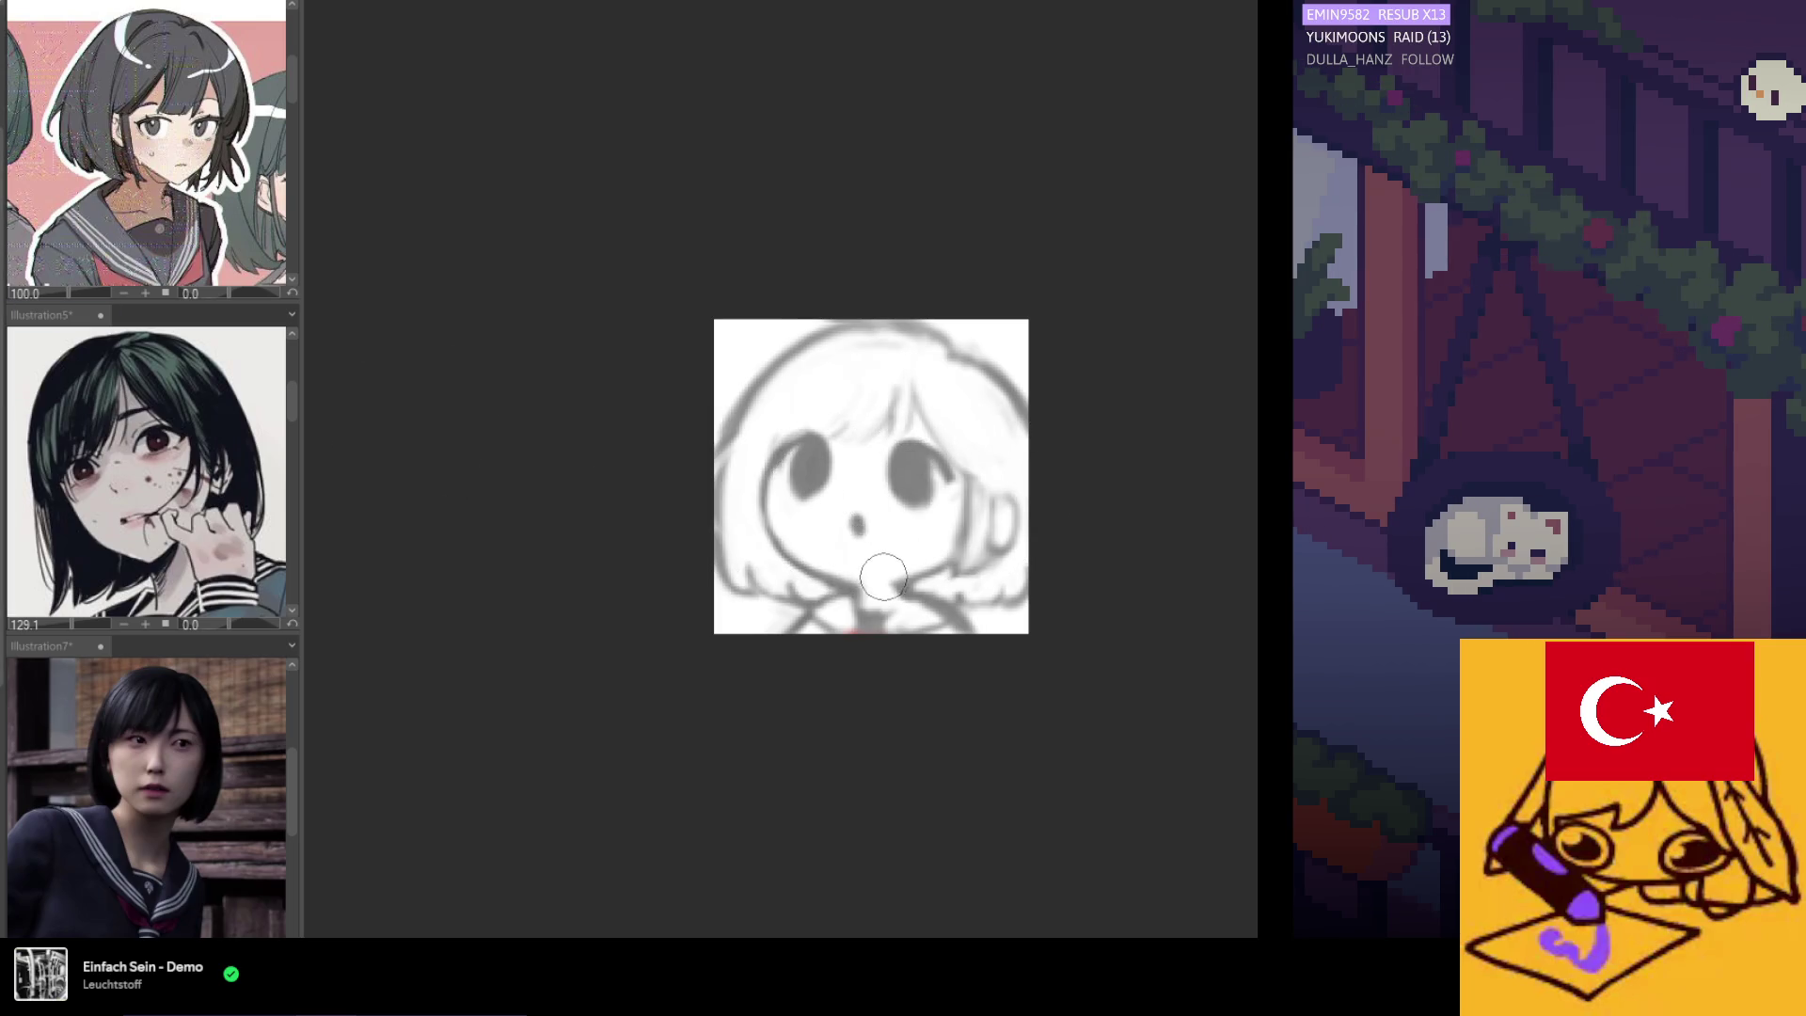
Bring the chibi face back into the middle of the view.
scroll(966, 469, down, 1)
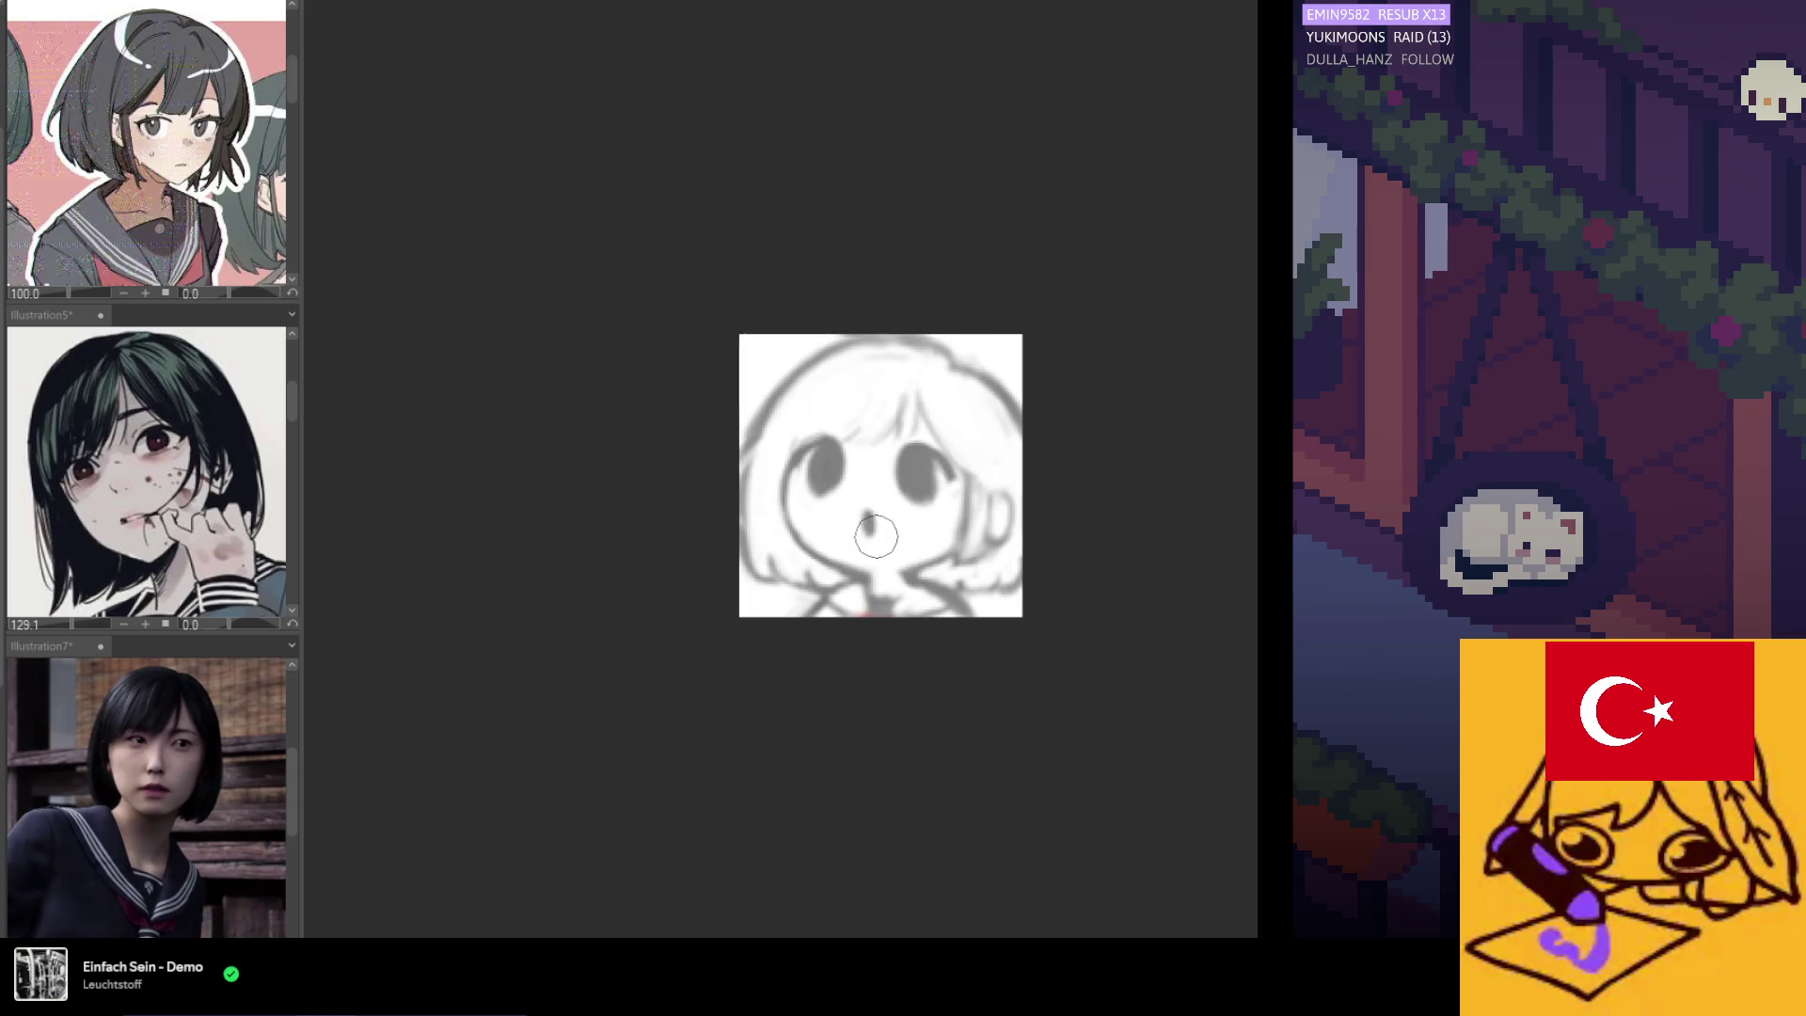
scroll(823, 490, down, 5)
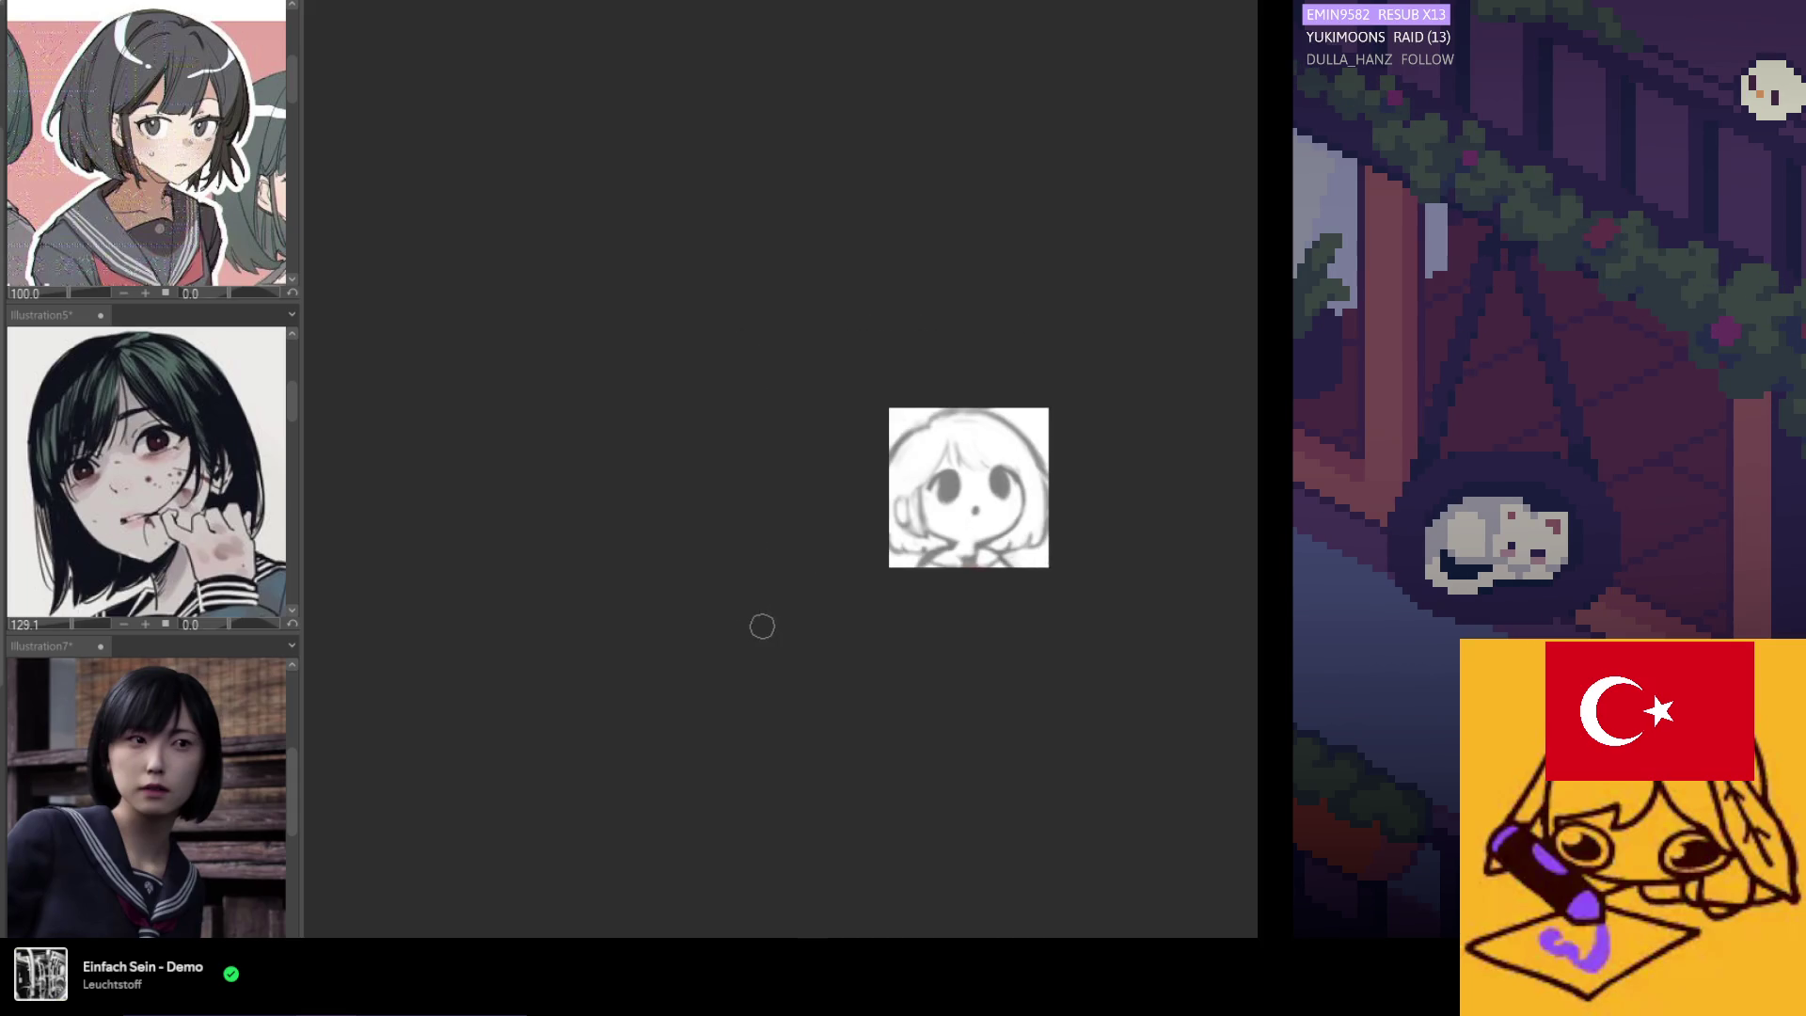
scroll(976, 516, up, 4)
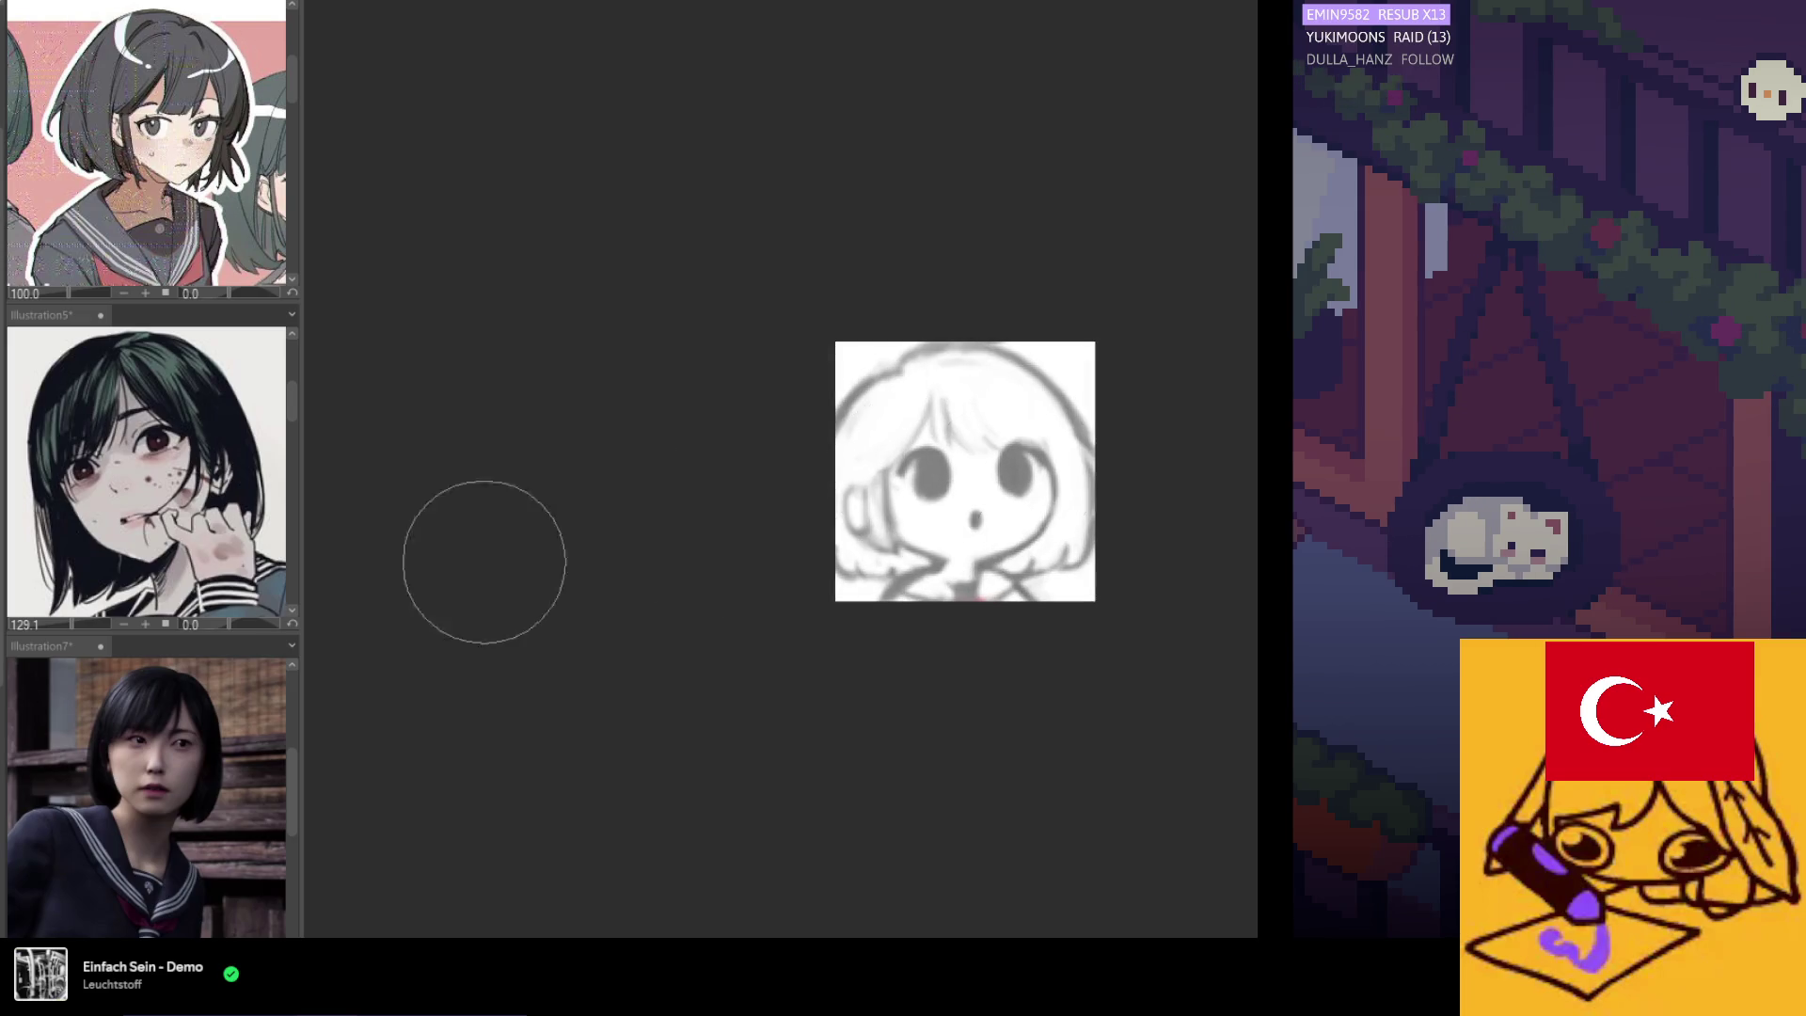
drag(909, 475, 780, 501)
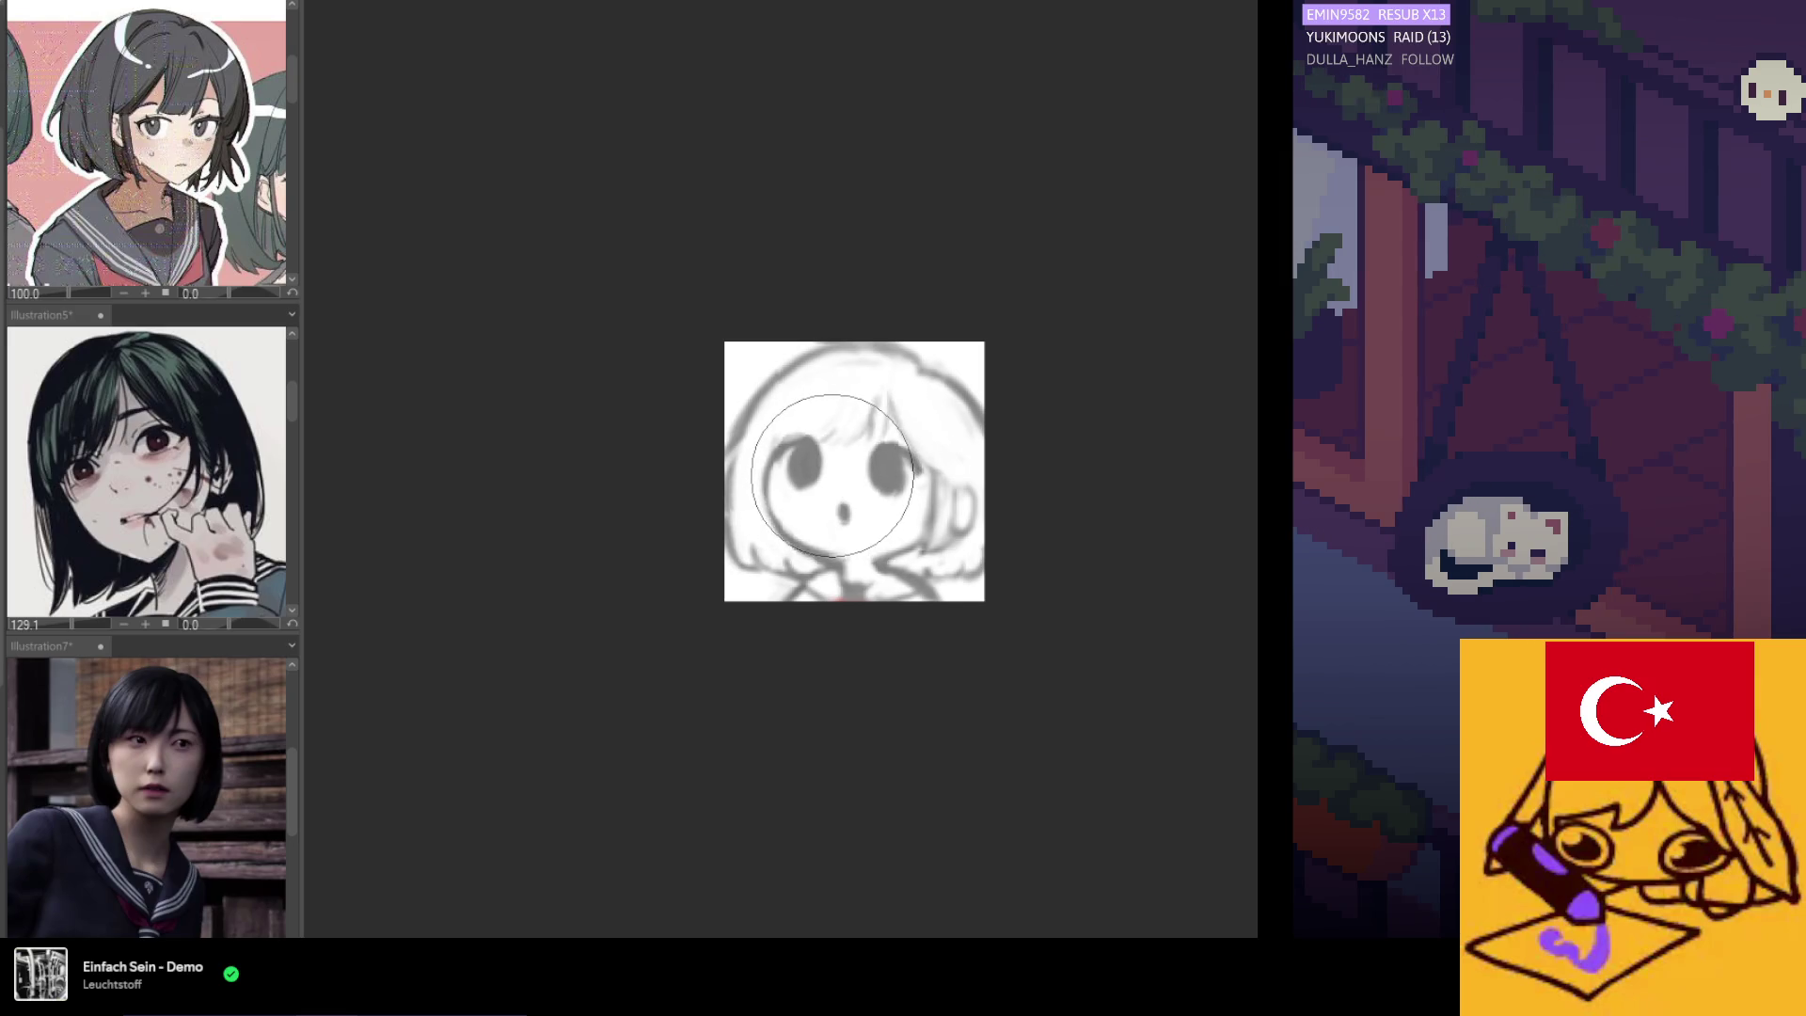
scroll(941, 442, up, 1)
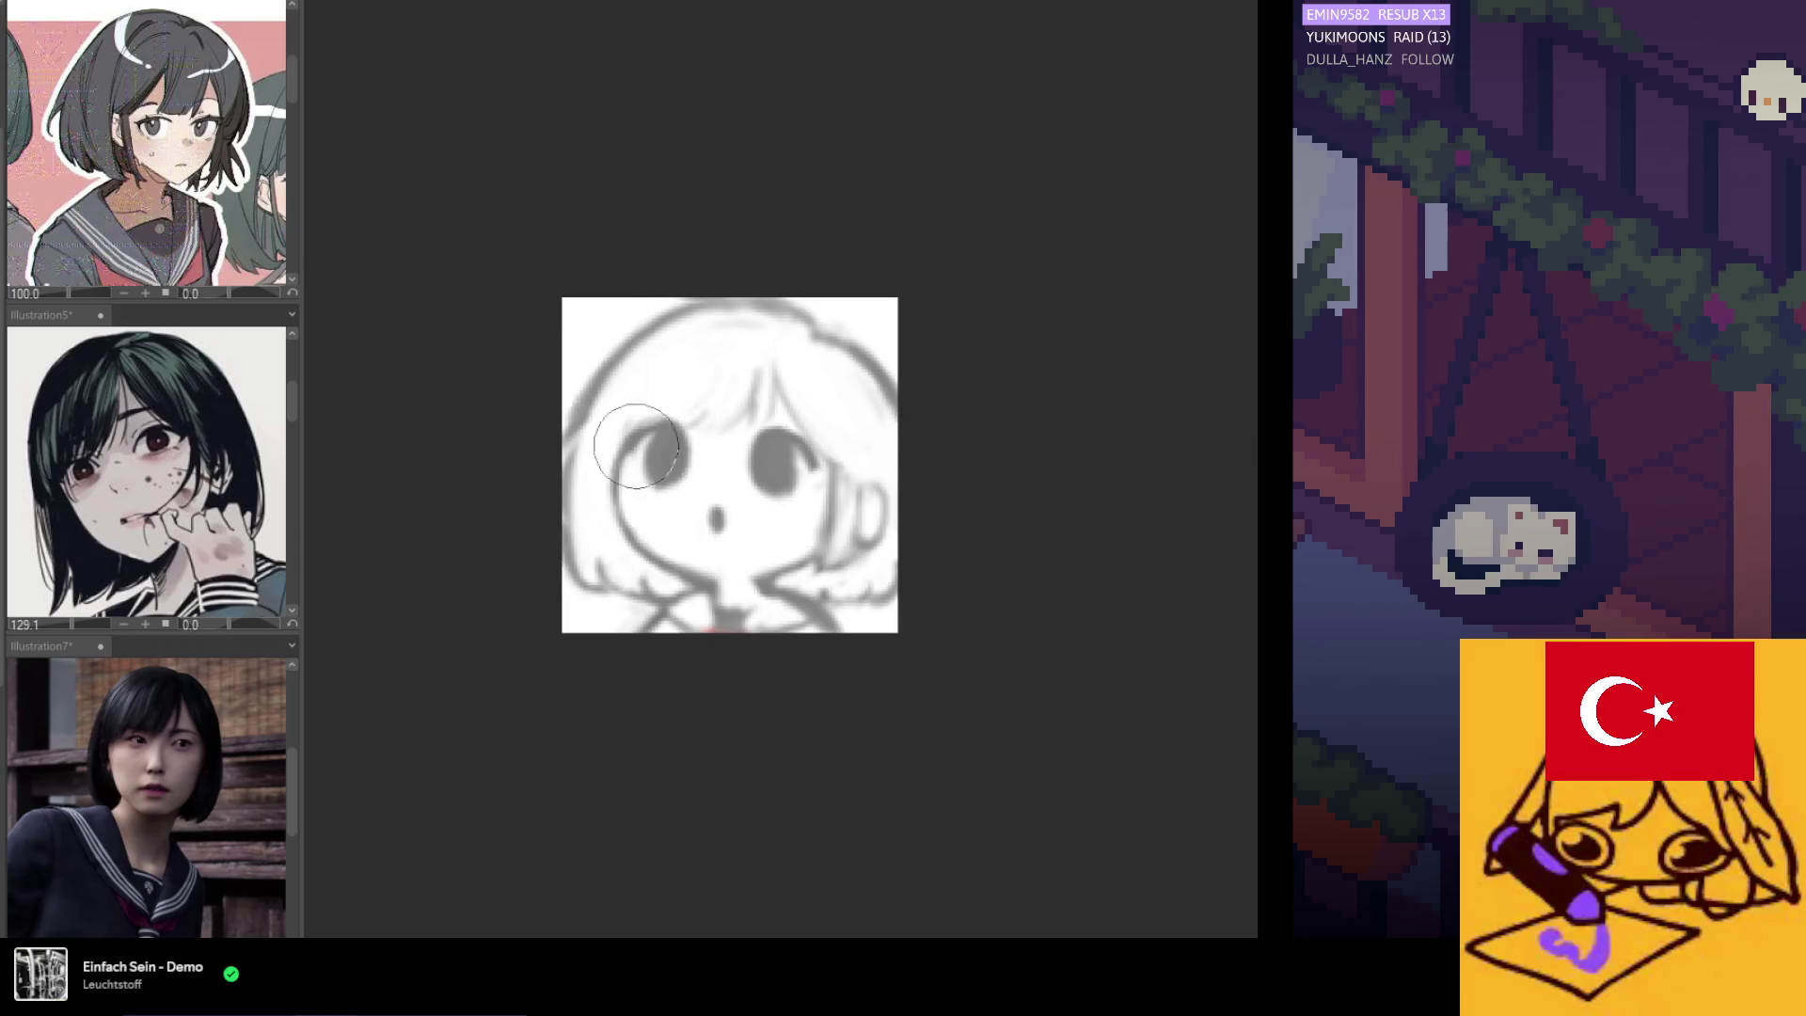
scroll(607, 575, up, 1)
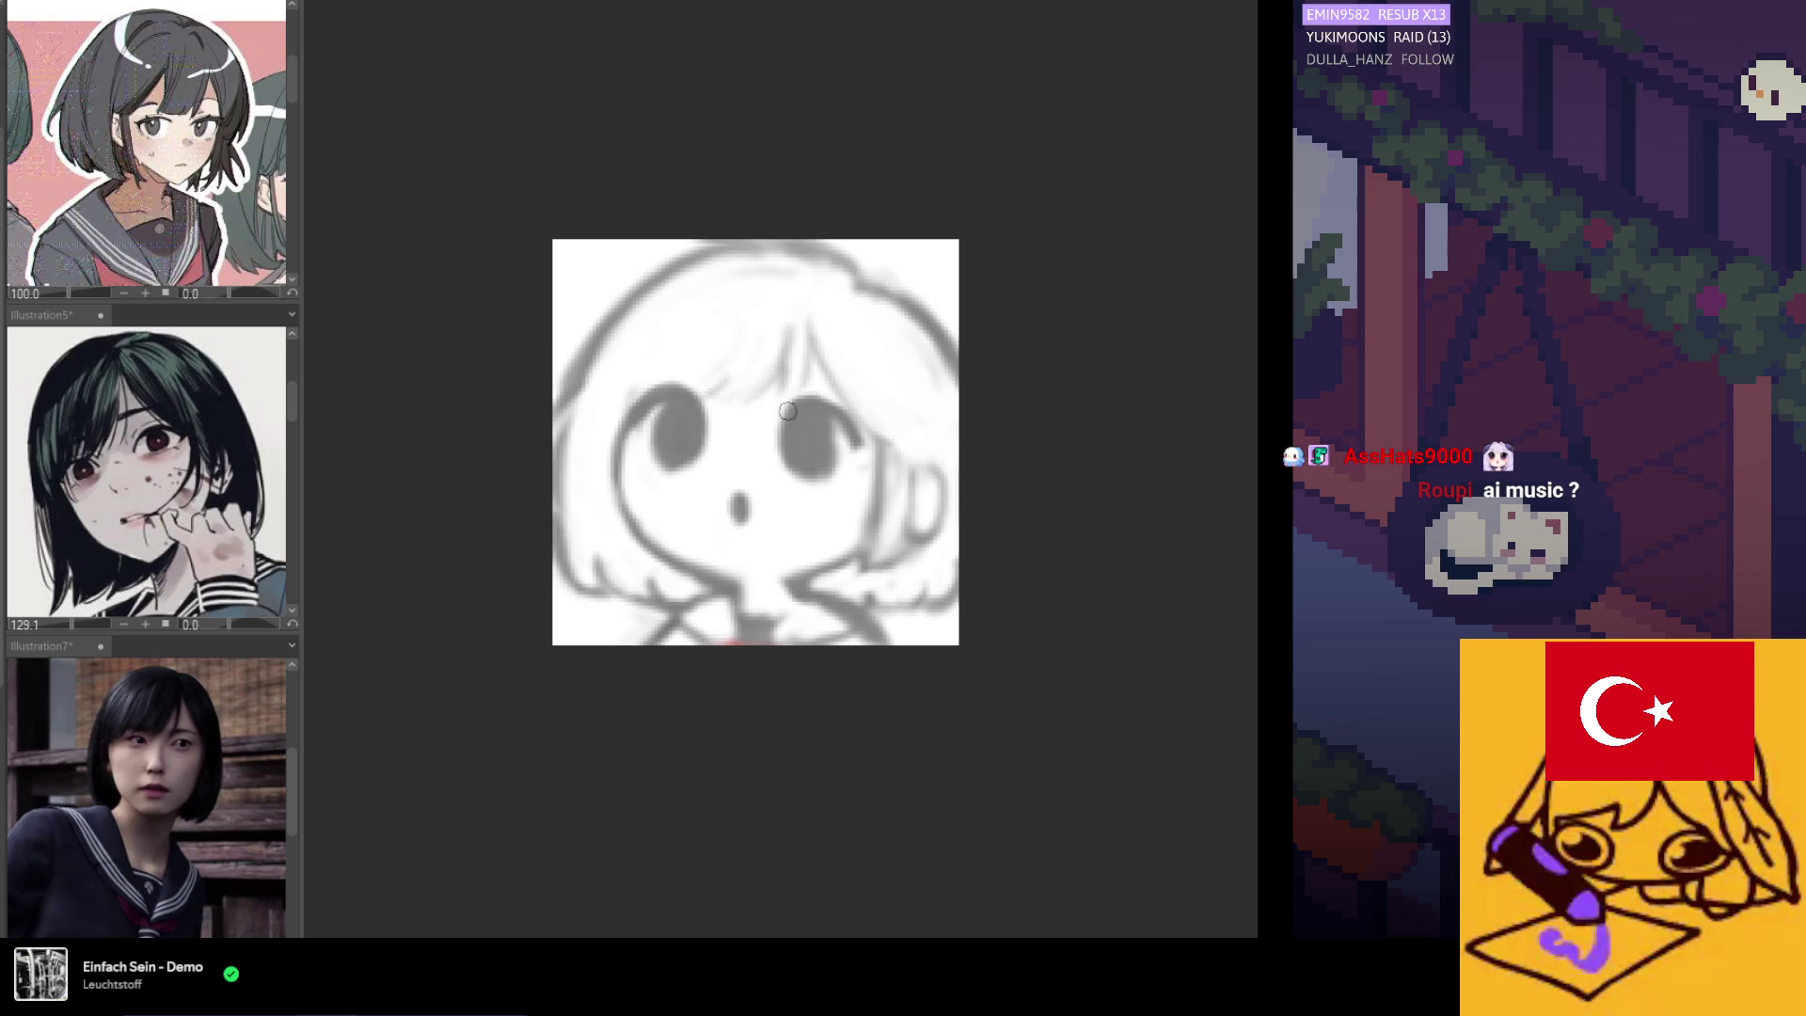
Draw a dark hair-strand line down through the fringe.
mouse_move(785, 324)
mouse_down()
mouse_move(779, 373)
mouse_move(815, 391)
mouse_up()
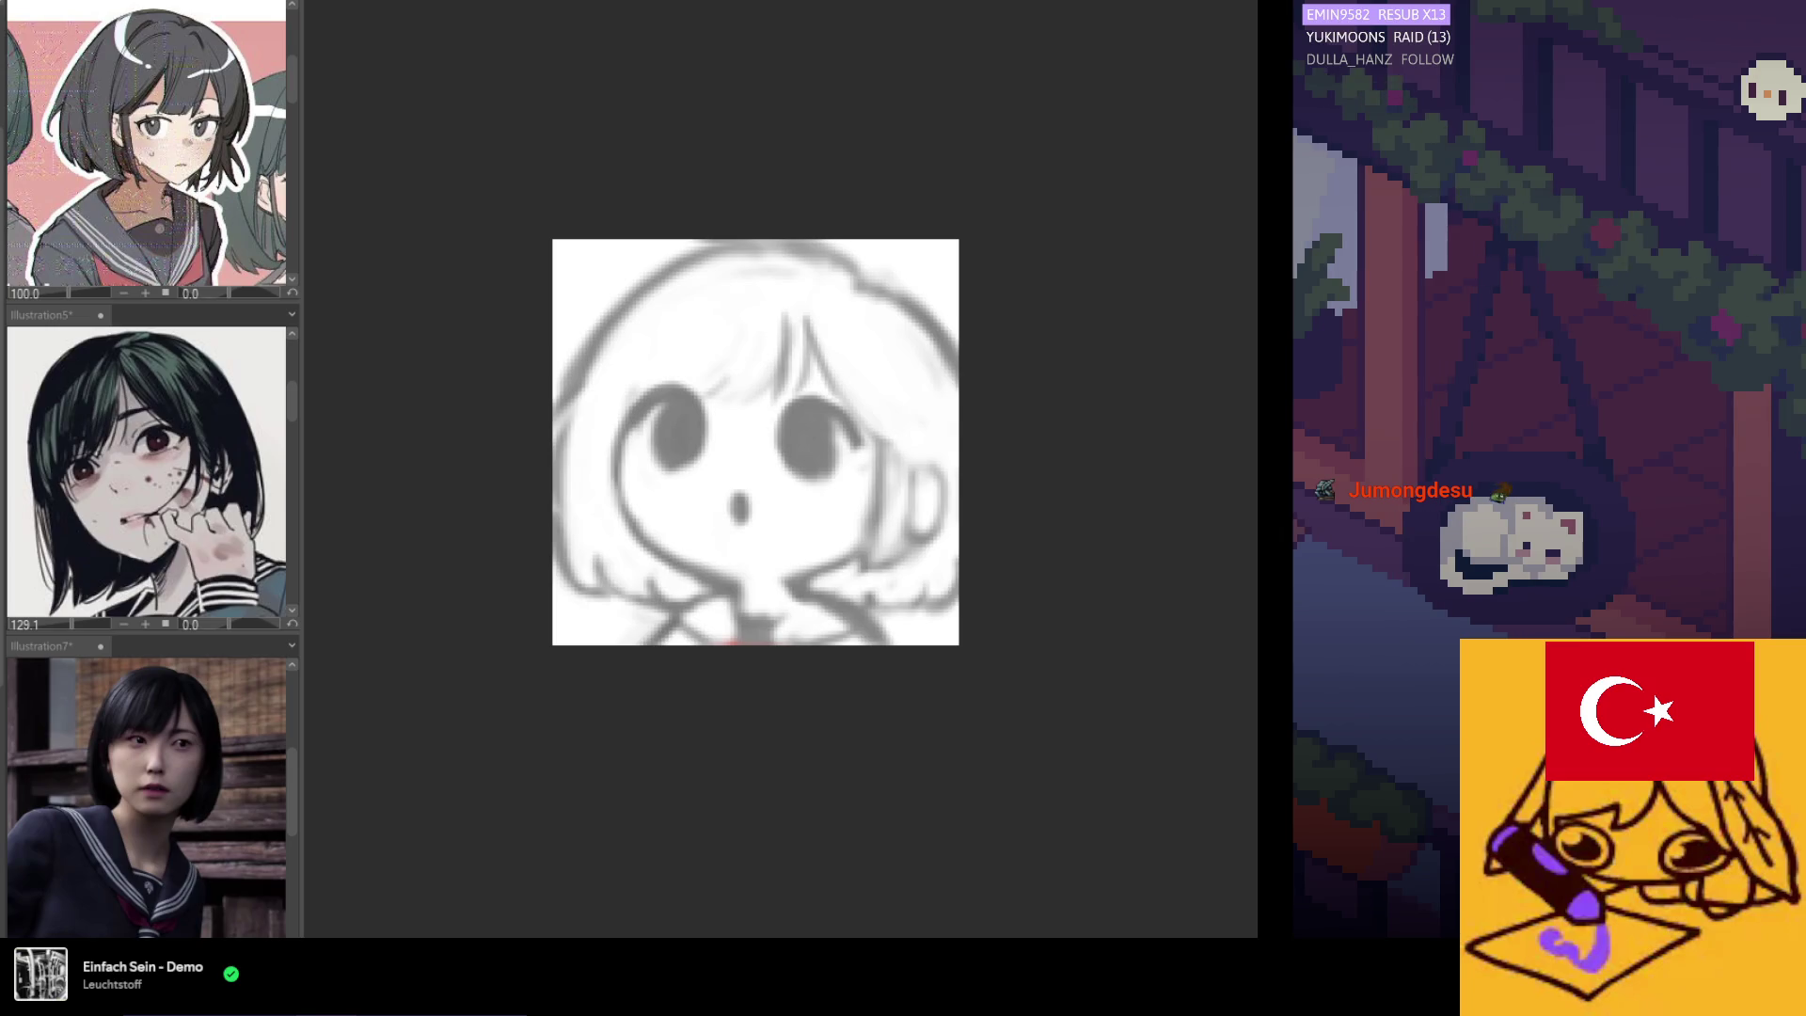
scroll(783, 401, down, 2)
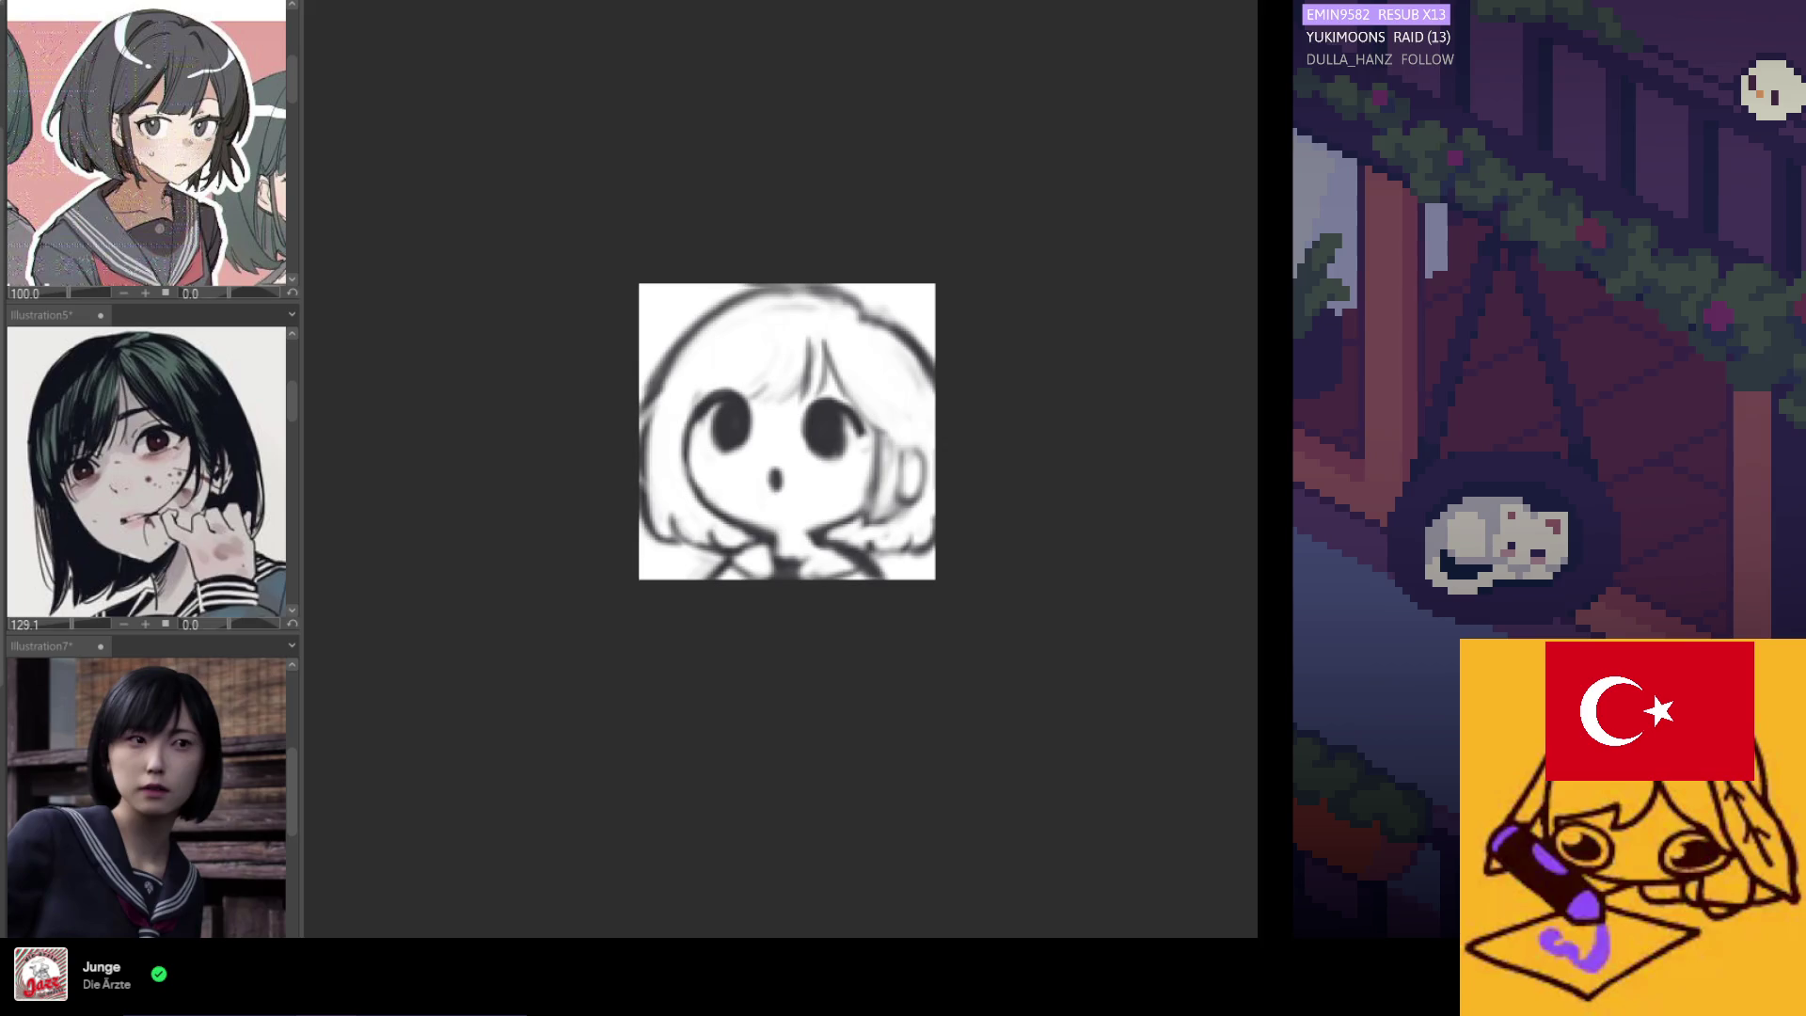
Fade the sketch lines to grey, then darken the linework across the face and hair.
mouse_move(724, 424)
mouse_down()
mouse_move(923, 395)
mouse_move(764, 552)
mouse_up()
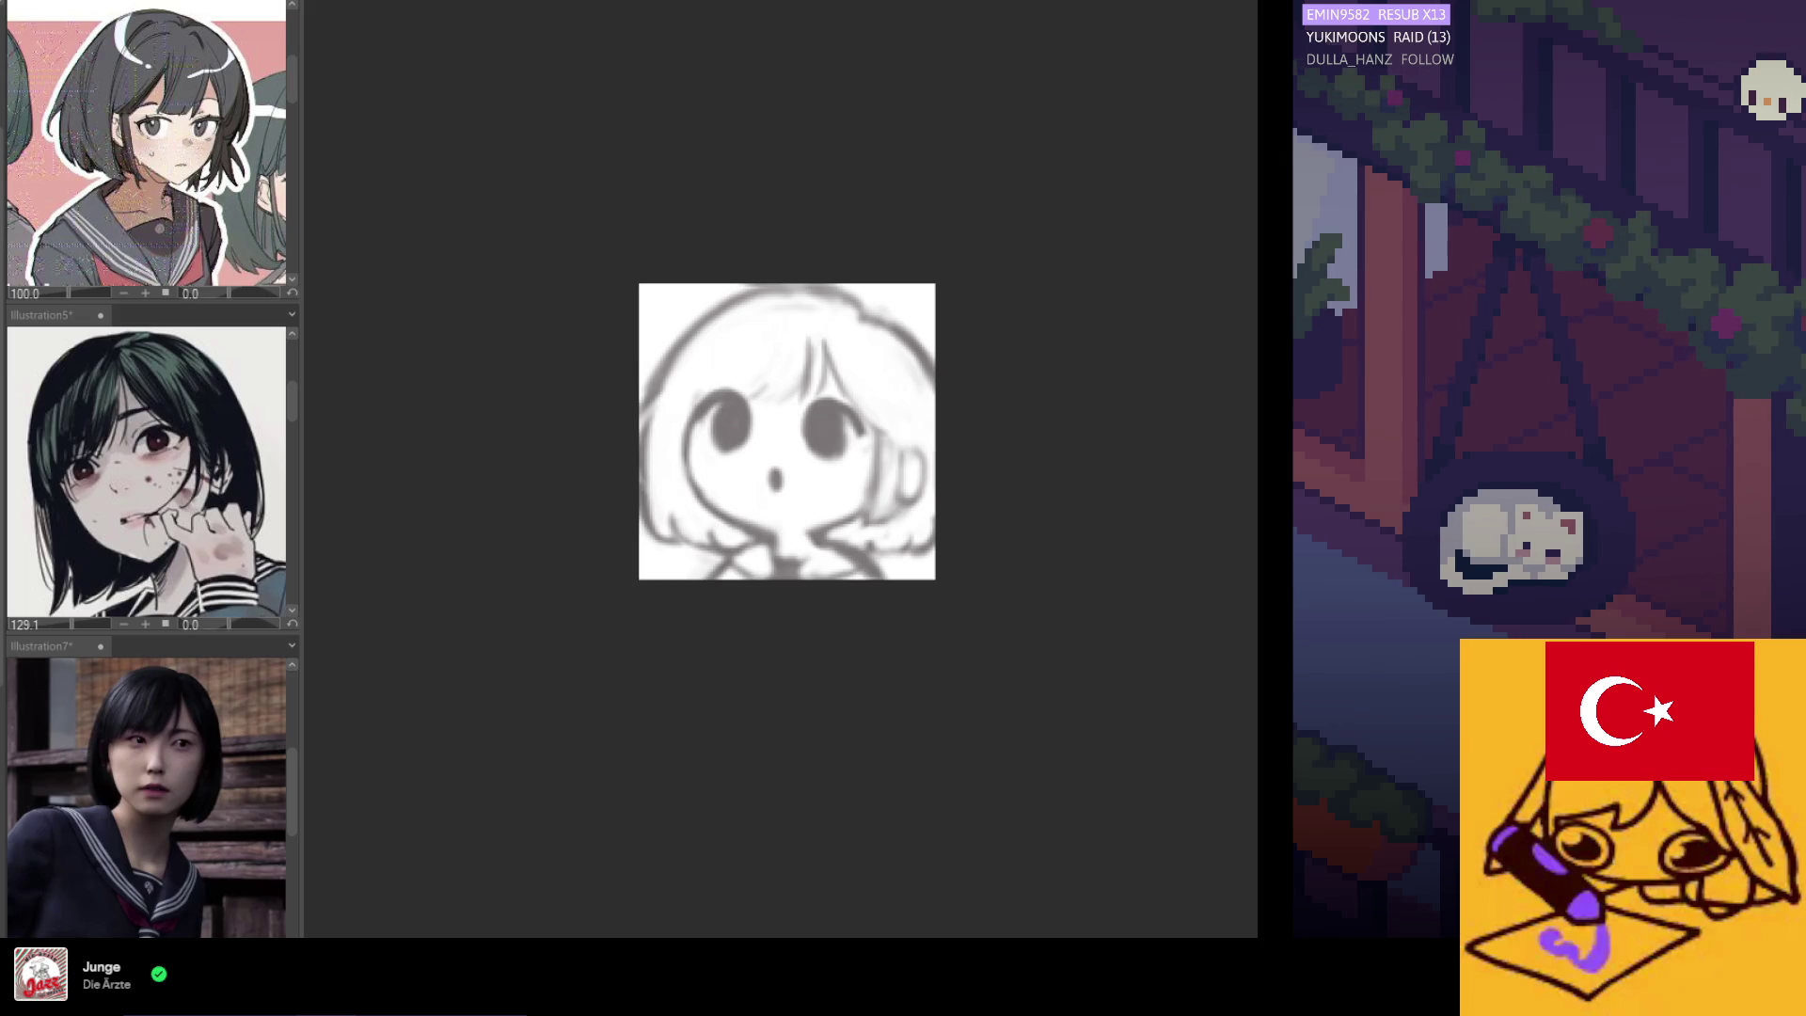
mouse_move(757, 350)
mouse_down()
mouse_move(868, 314)
mouse_move(1194, 464)
mouse_move(1041, 556)
mouse_move(791, 565)
mouse_up()
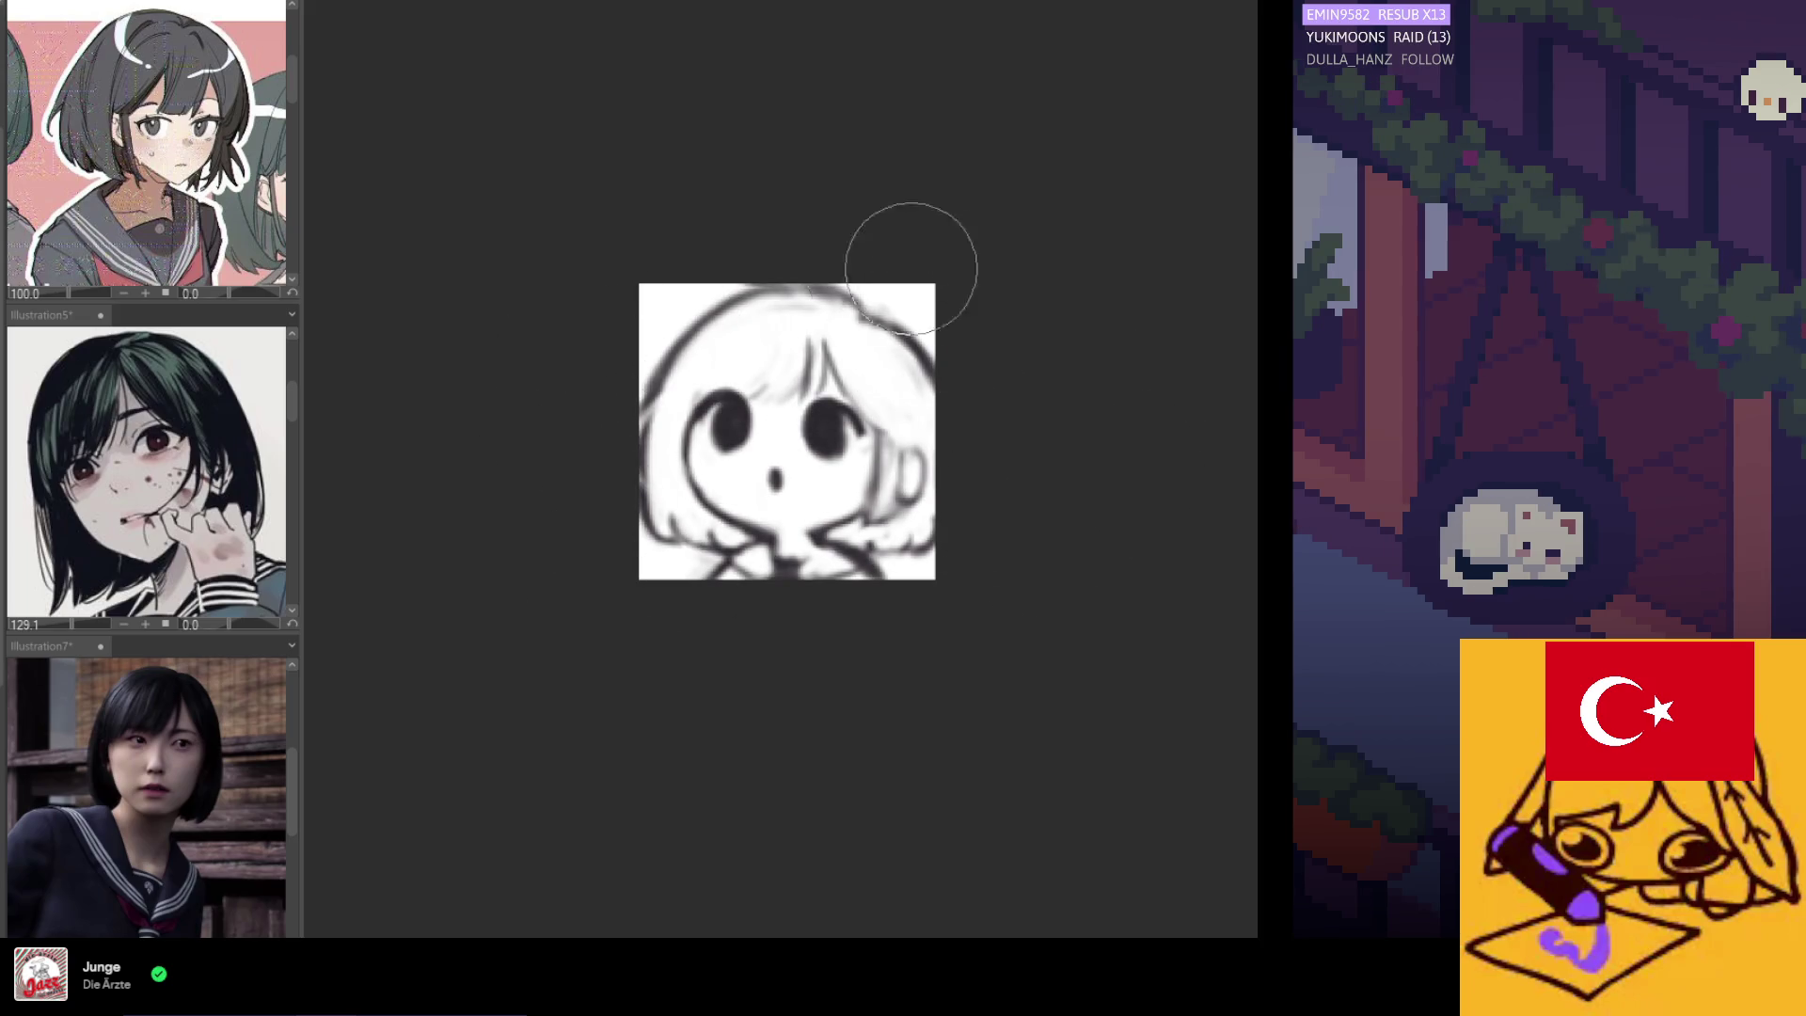
scroll(769, 298, up, 2)
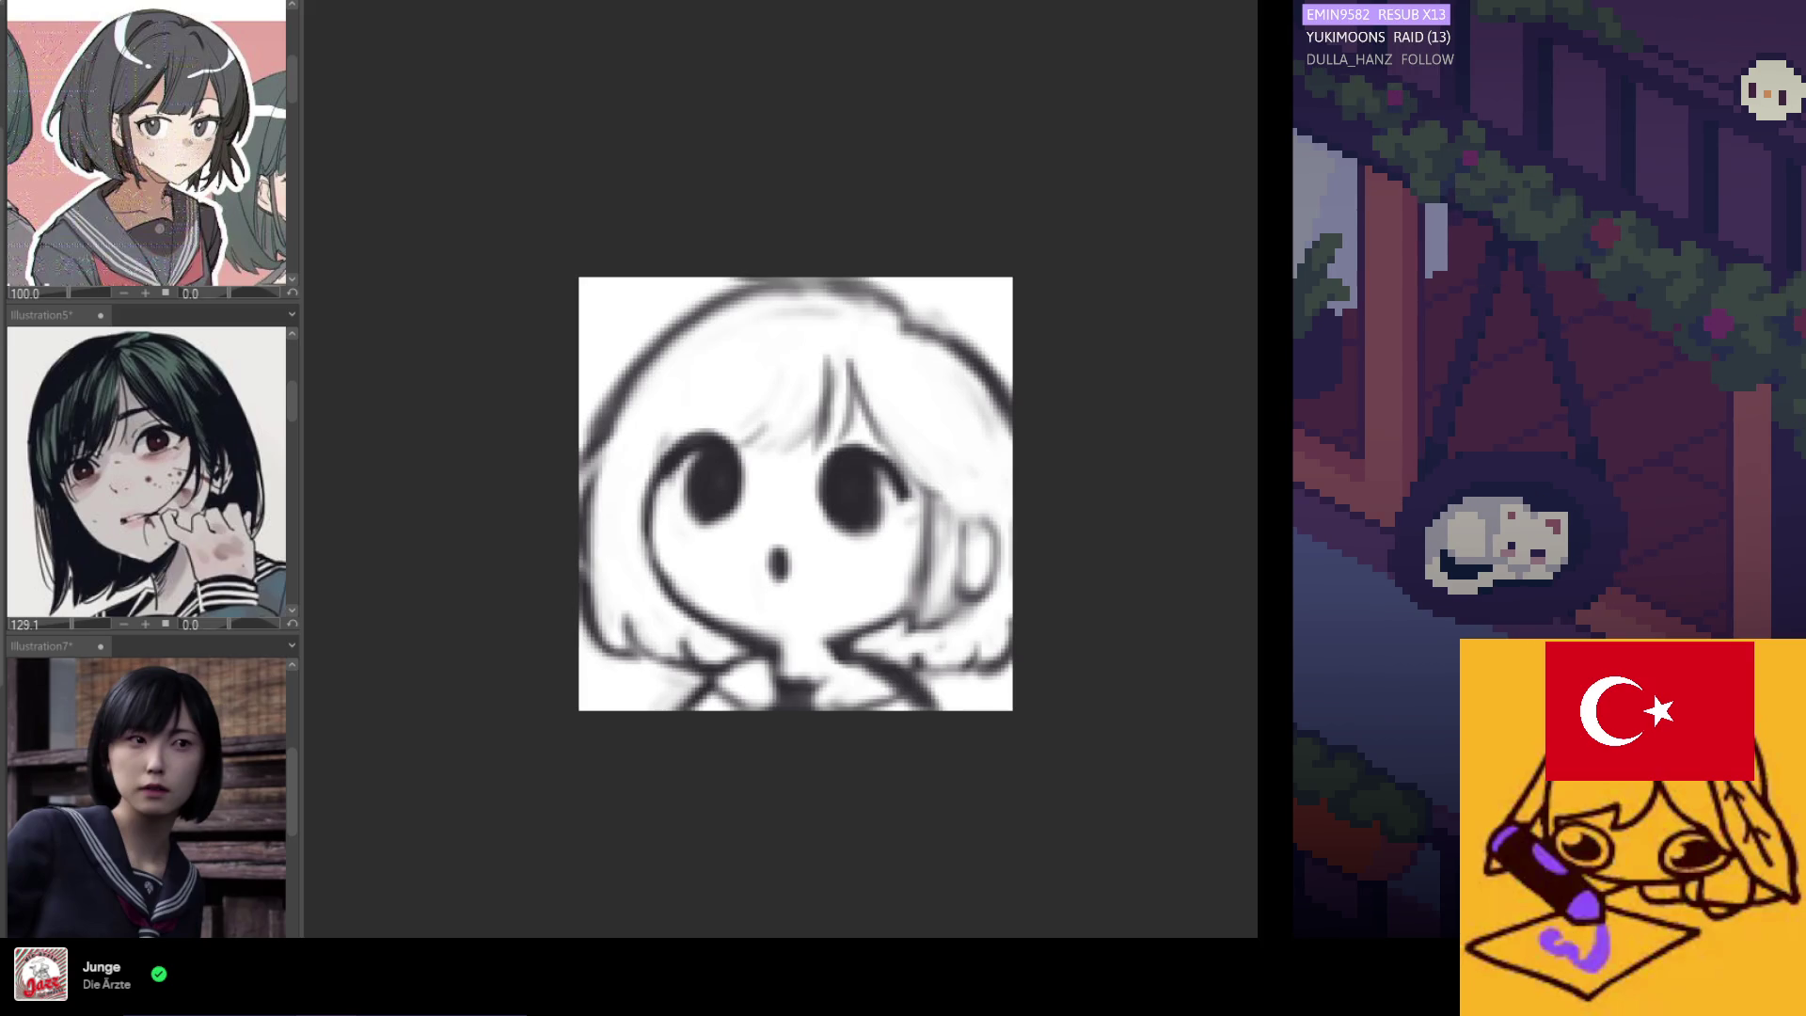
Paint the bob grey-lavender, whiten around the eyes and ear, and cover hair highlights with sampled grey.
mouse_move(796, 363)
mouse_down()
mouse_move(693, 375)
mouse_move(721, 335)
mouse_move(625, 447)
mouse_move(616, 541)
mouse_up()
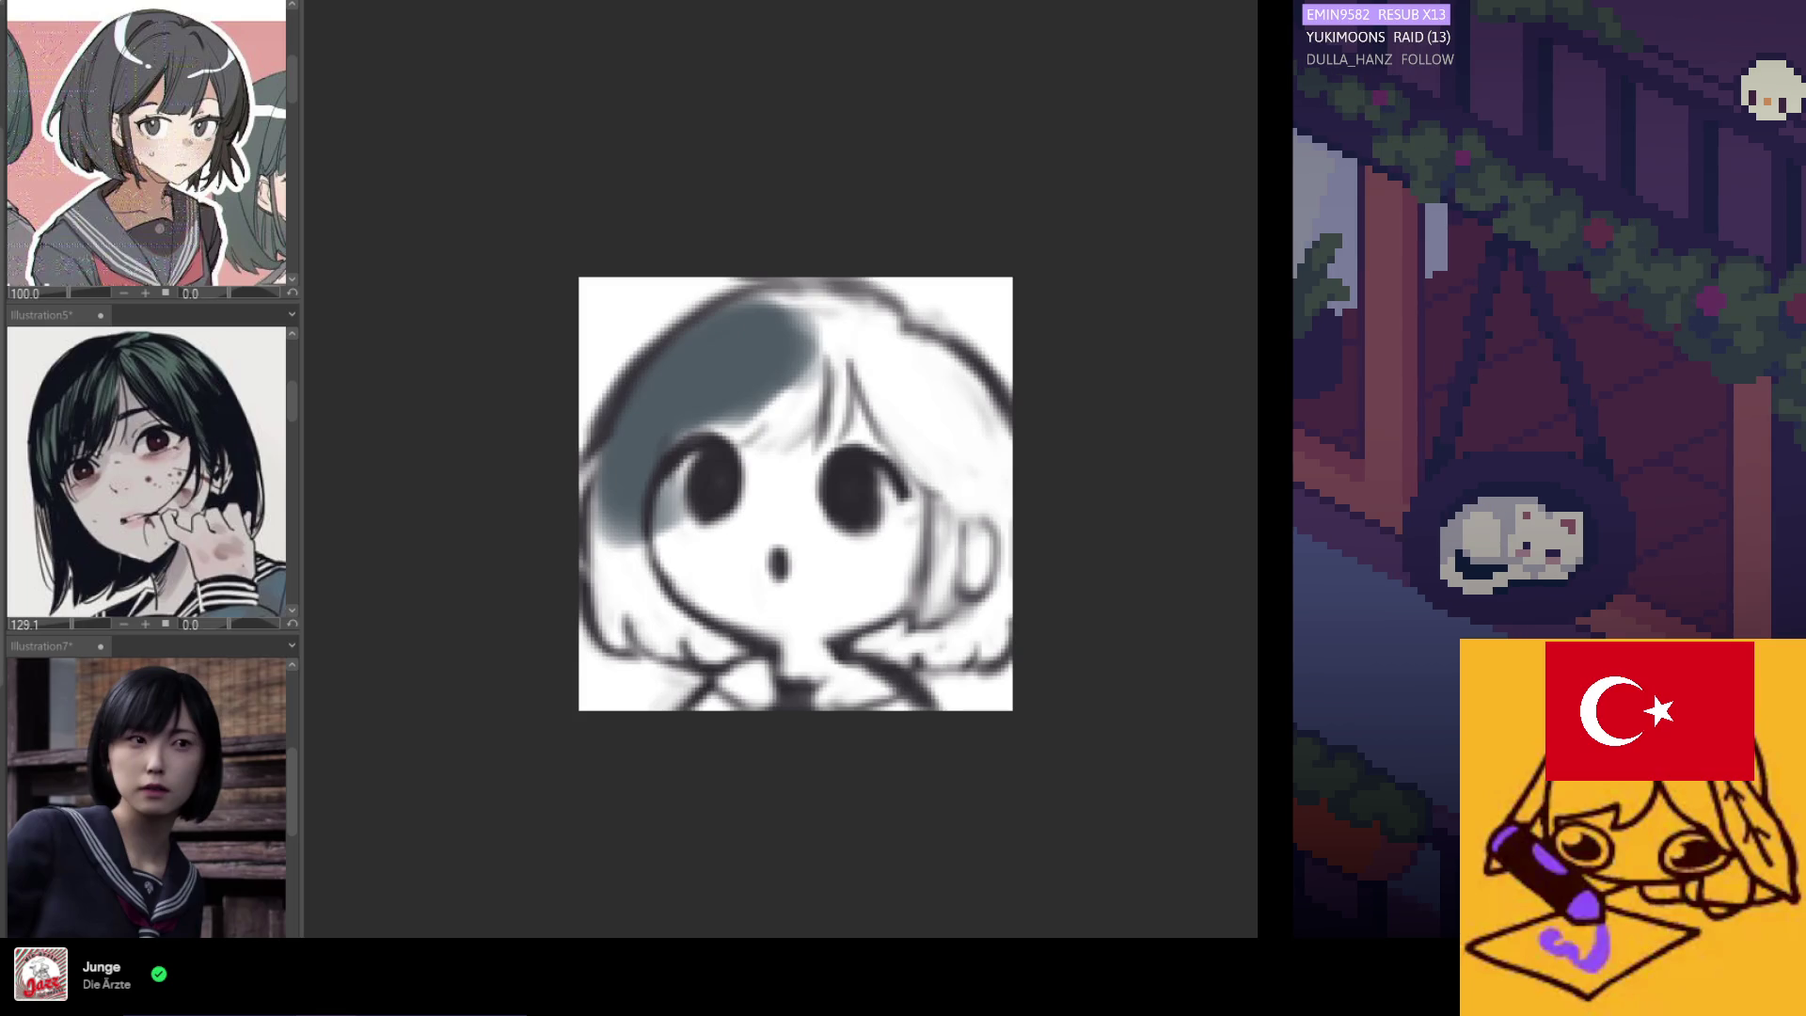
mouse_move(786, 343)
mouse_down()
mouse_move(696, 381)
mouse_move(626, 457)
mouse_move(621, 635)
mouse_move(677, 611)
mouse_move(743, 649)
mouse_move(668, 527)
mouse_move(781, 301)
mouse_move(746, 321)
mouse_move(865, 315)
mouse_move(978, 428)
mouse_move(991, 489)
mouse_move(969, 659)
mouse_move(894, 649)
mouse_move(969, 593)
mouse_move(941, 510)
mouse_move(875, 396)
mouse_move(800, 376)
mouse_move(948, 455)
mouse_up()
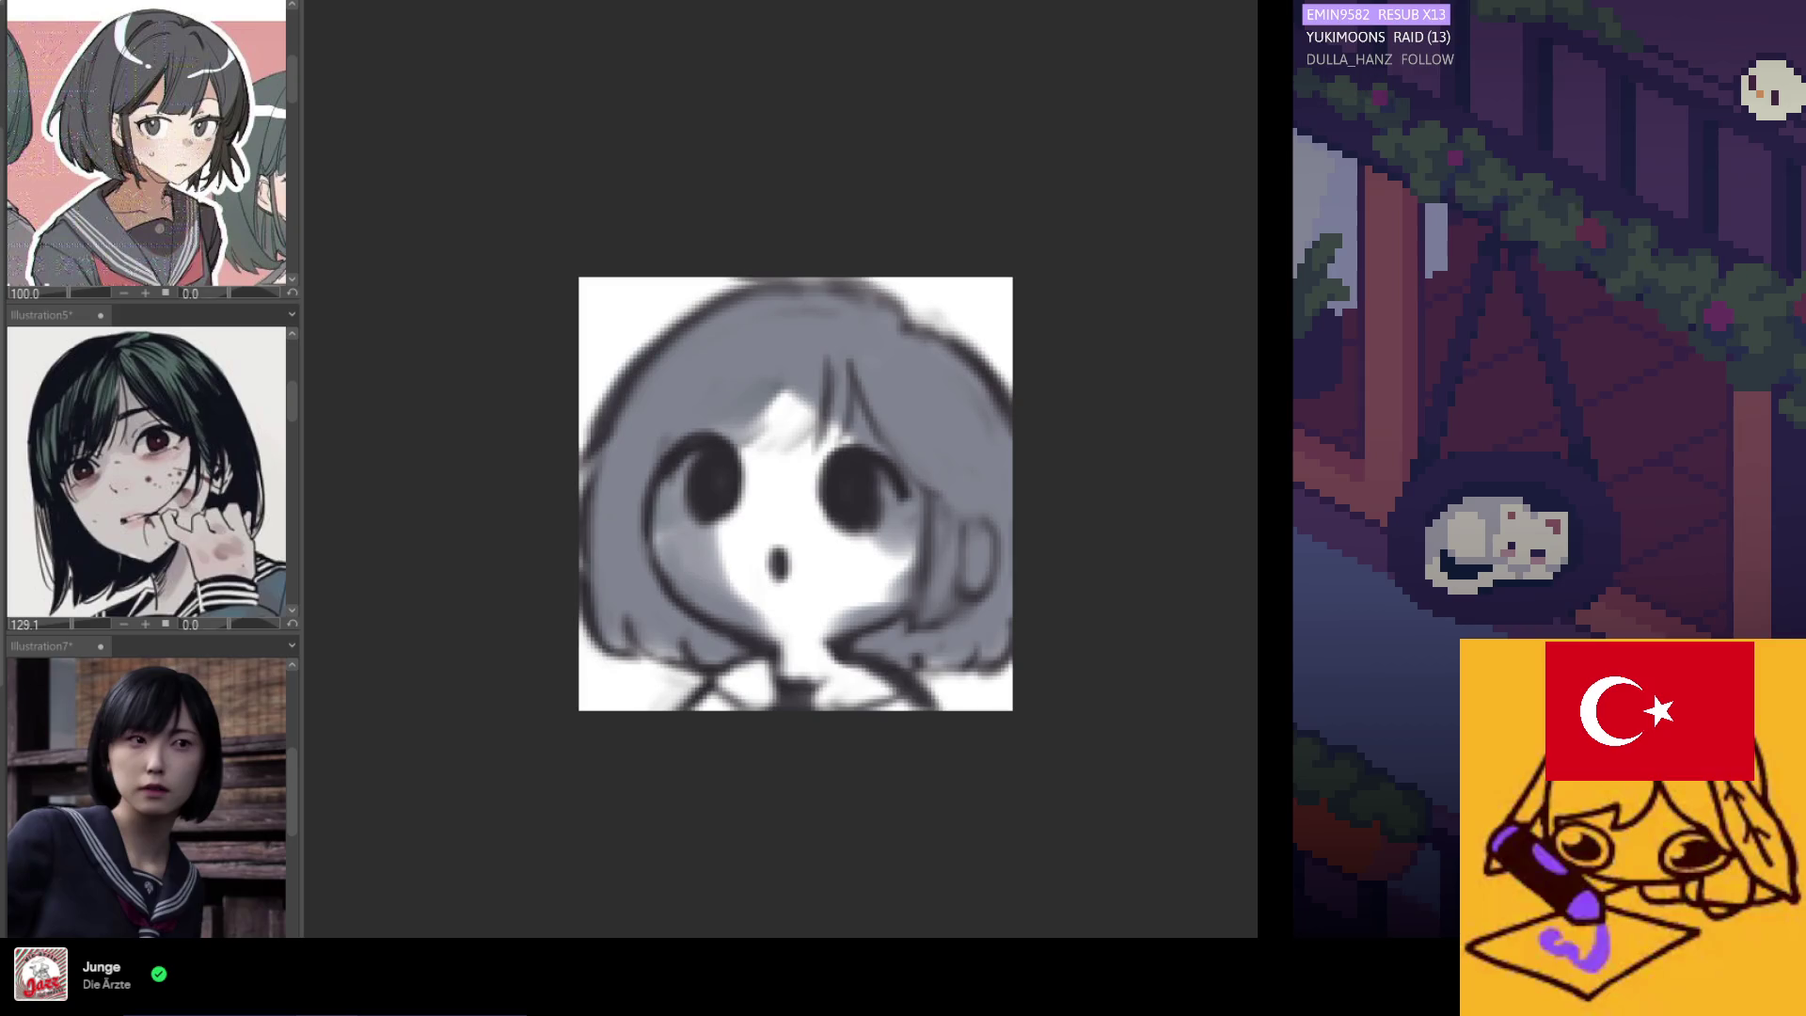
mouse_move(781, 555)
mouse_down()
mouse_move(734, 470)
mouse_move(681, 509)
mouse_move(705, 505)
mouse_move(693, 564)
mouse_move(738, 584)
mouse_up()
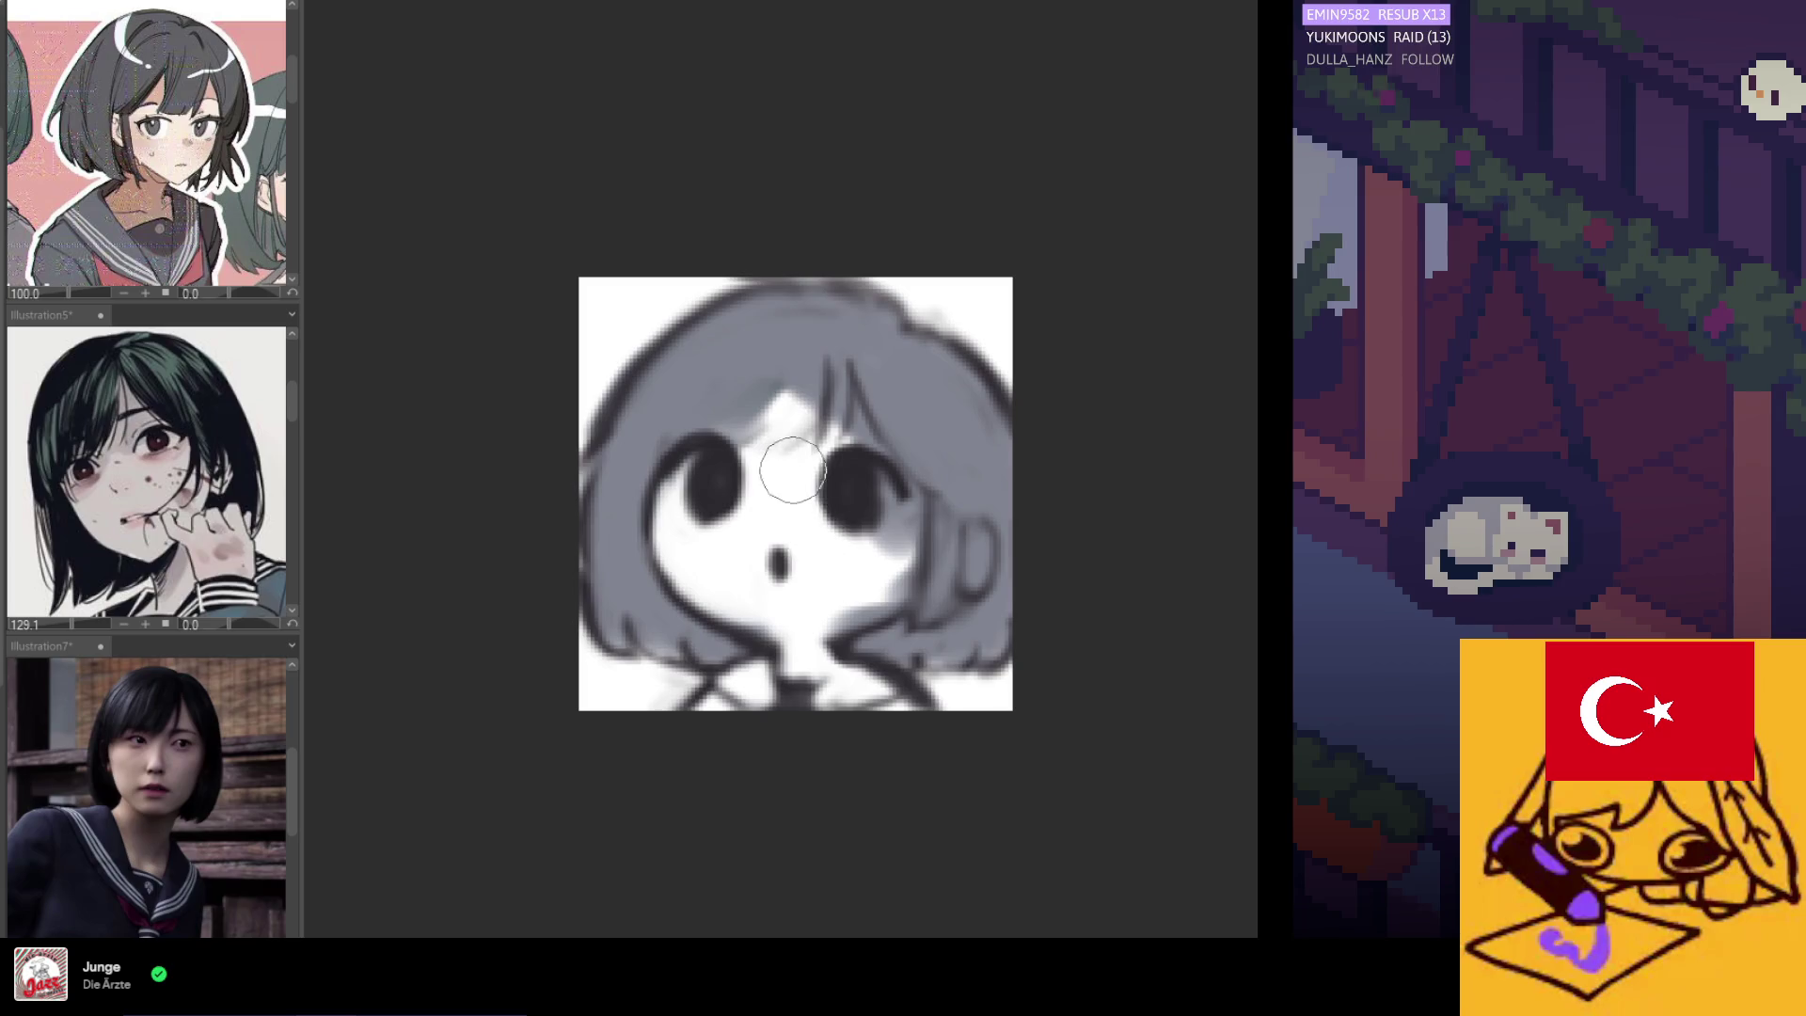
mouse_move(823, 475)
mouse_down()
mouse_move(887, 568)
mouse_move(859, 593)
mouse_move(739, 589)
mouse_up()
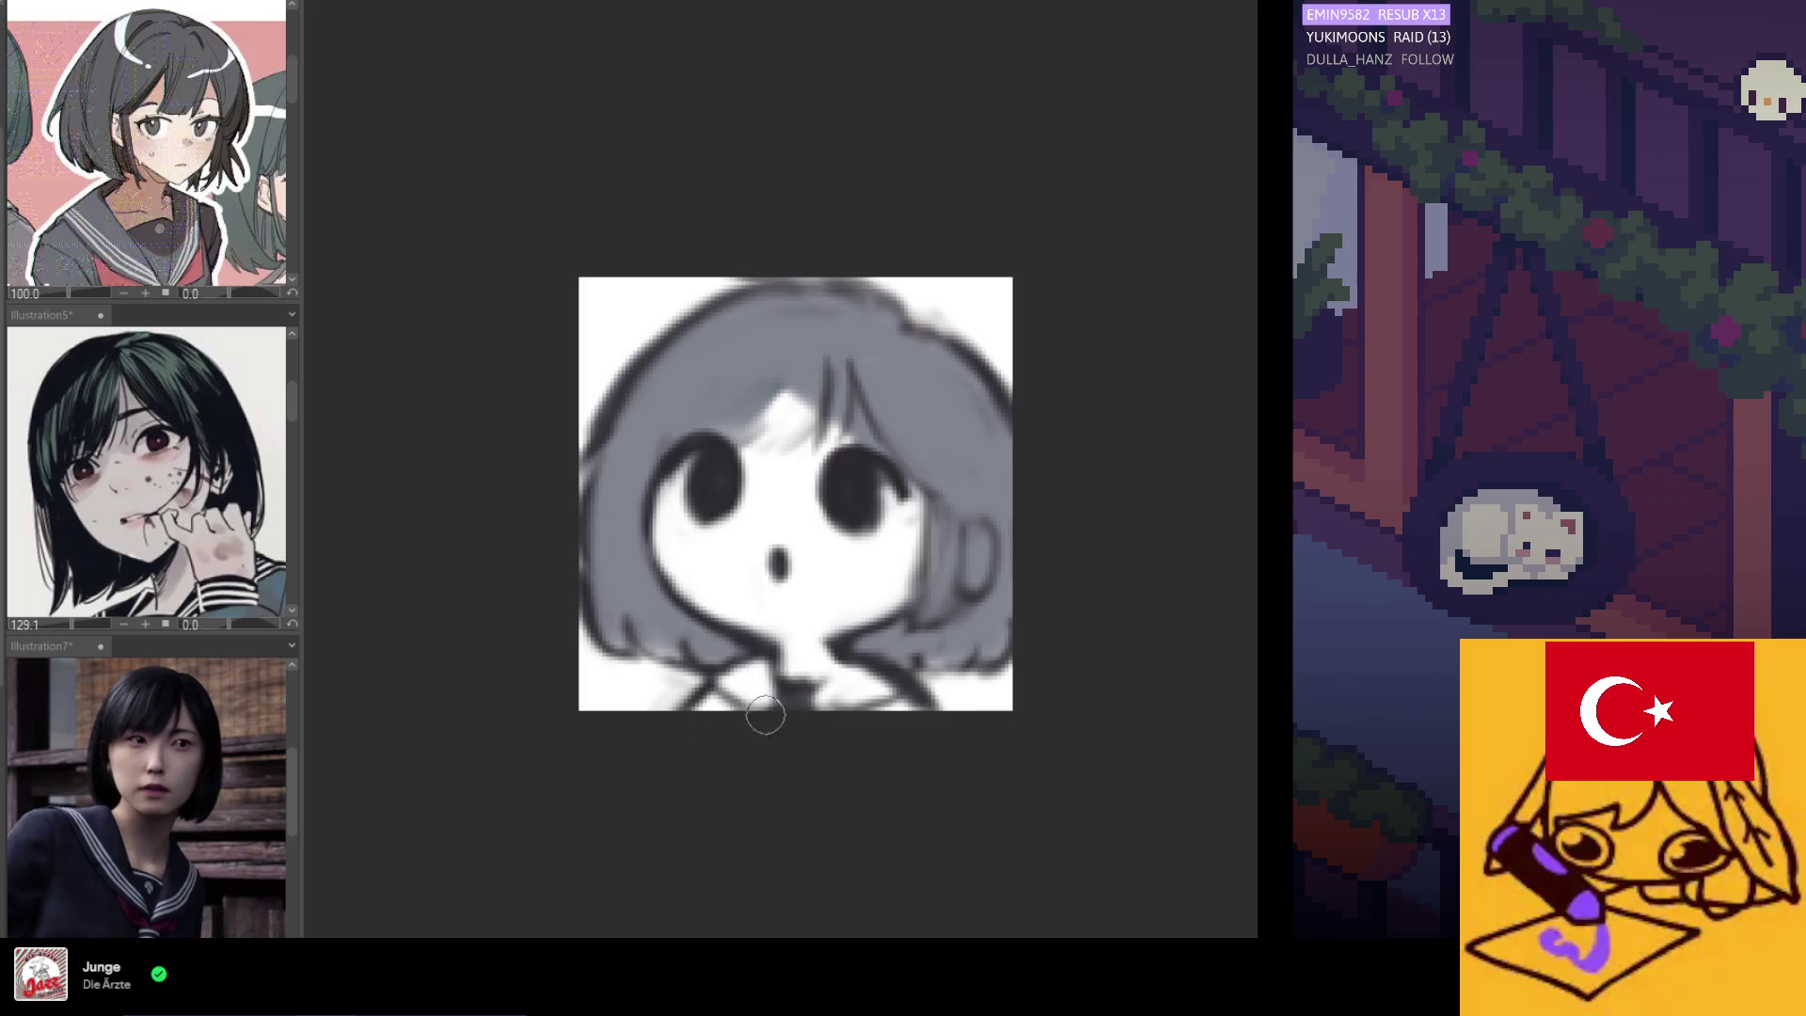
drag(978, 585, 976, 536)
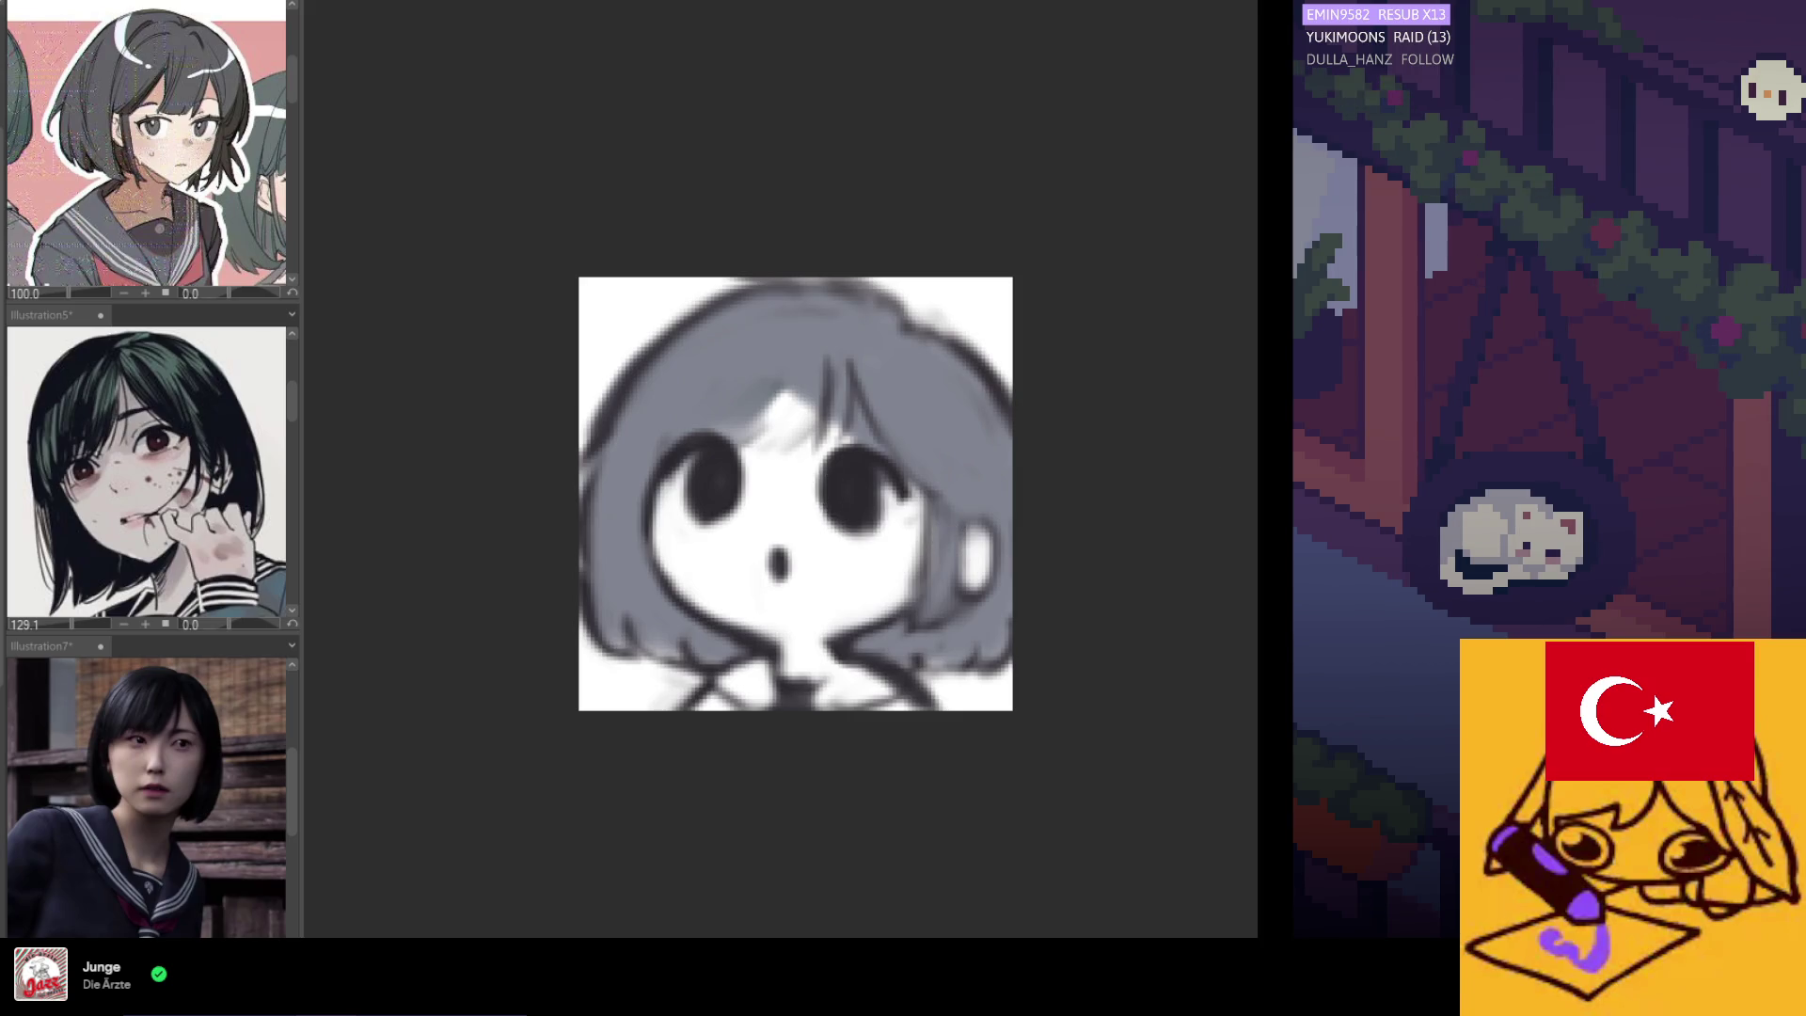
alt+click(816, 348)
drag(767, 442, 786, 389)
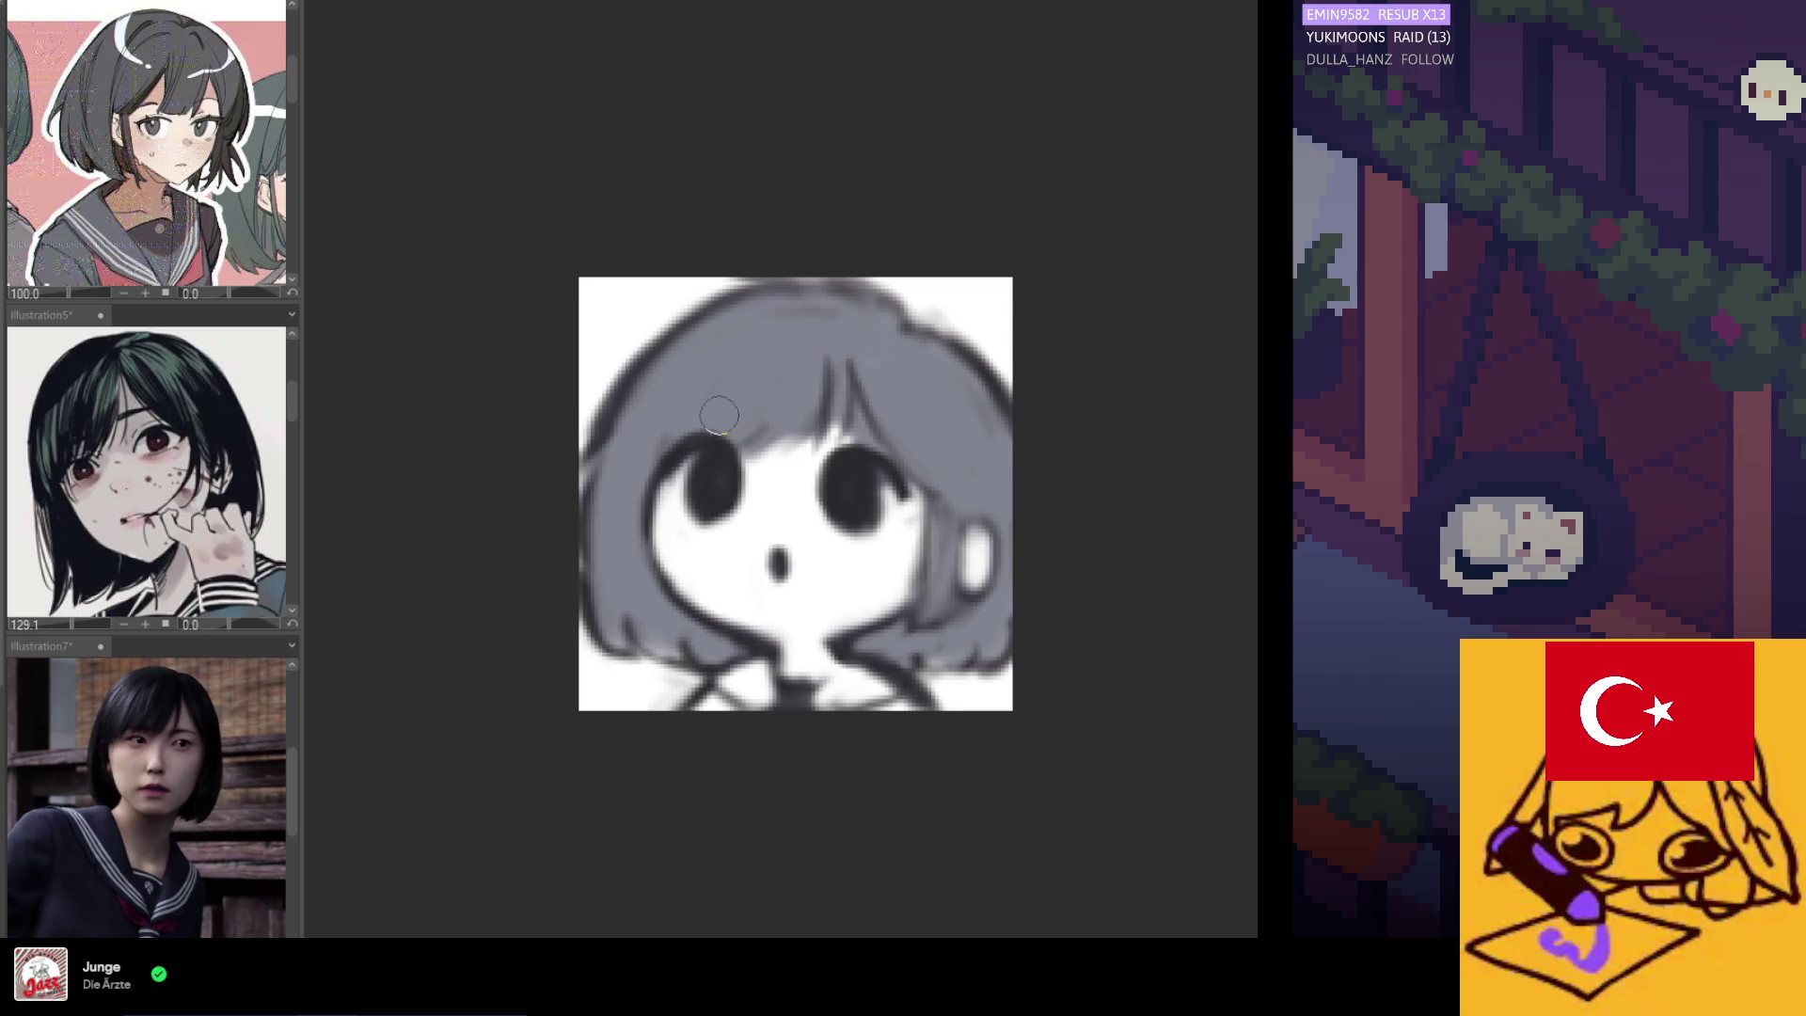
Paint white over the face around the left eye and near the right eye.
scroll(834, 394, down, 3)
scroll(842, 308, up, 4)
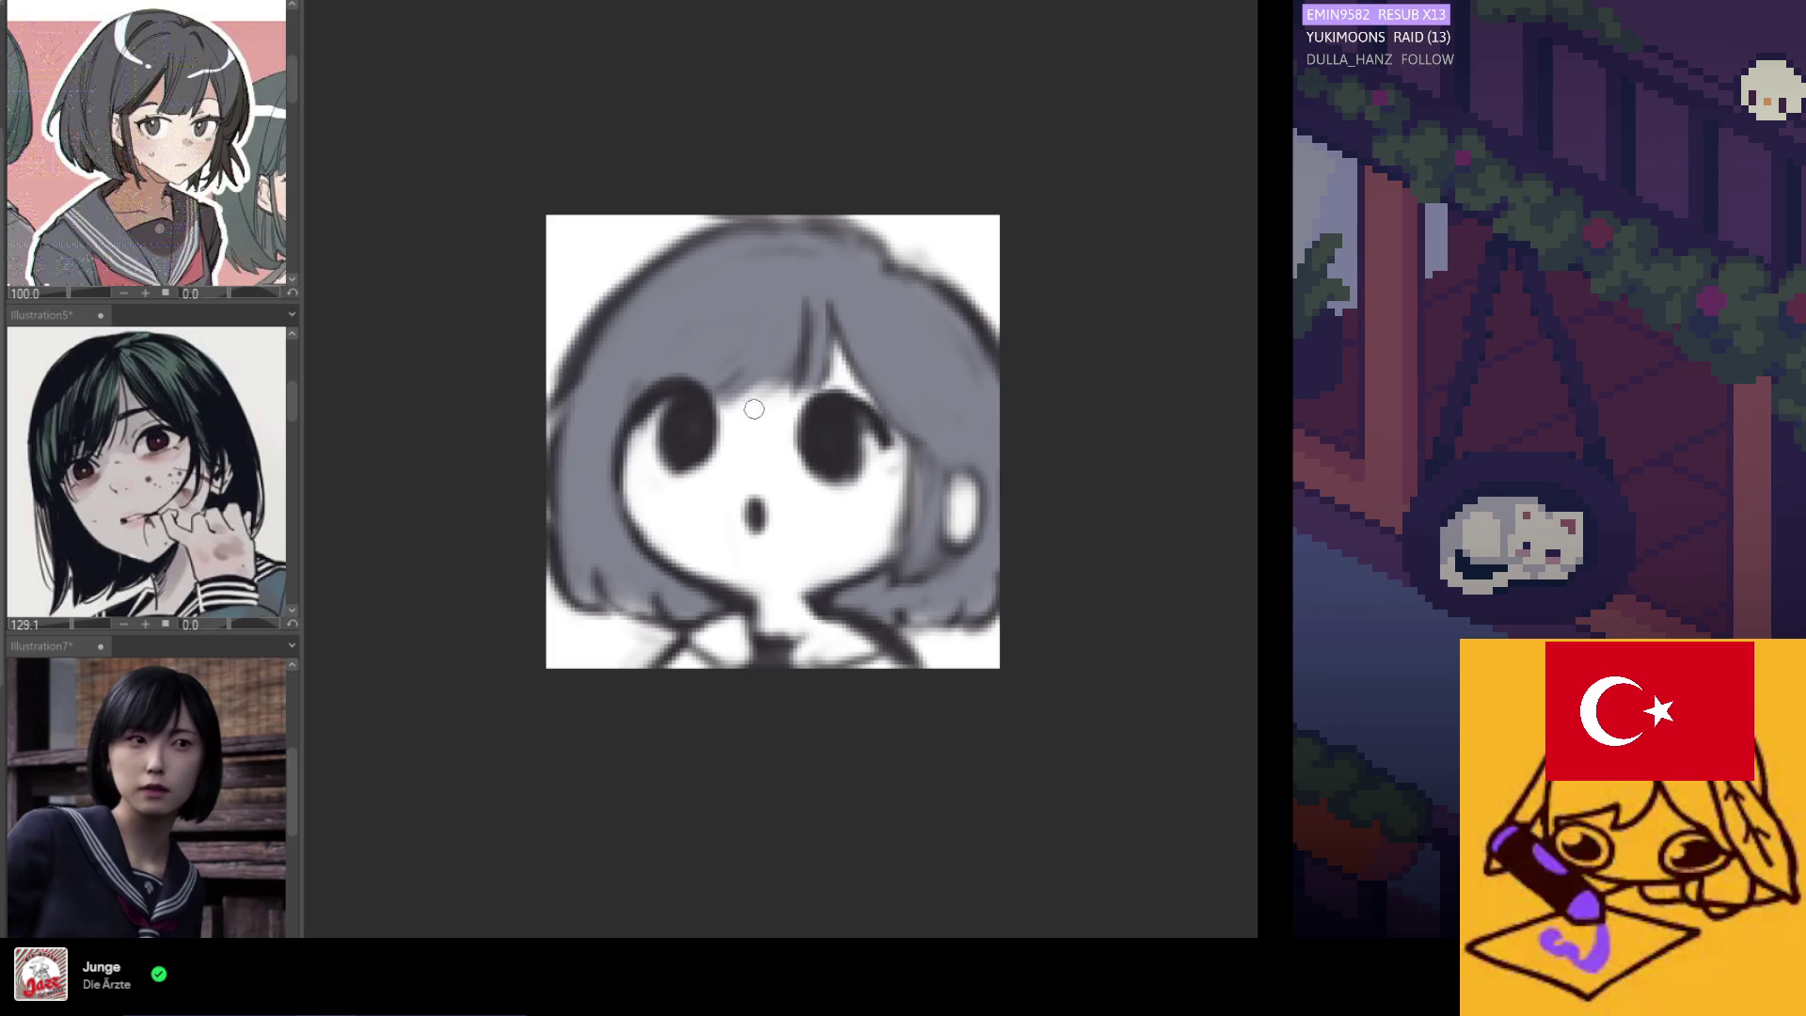
scroll(725, 397, down, 2)
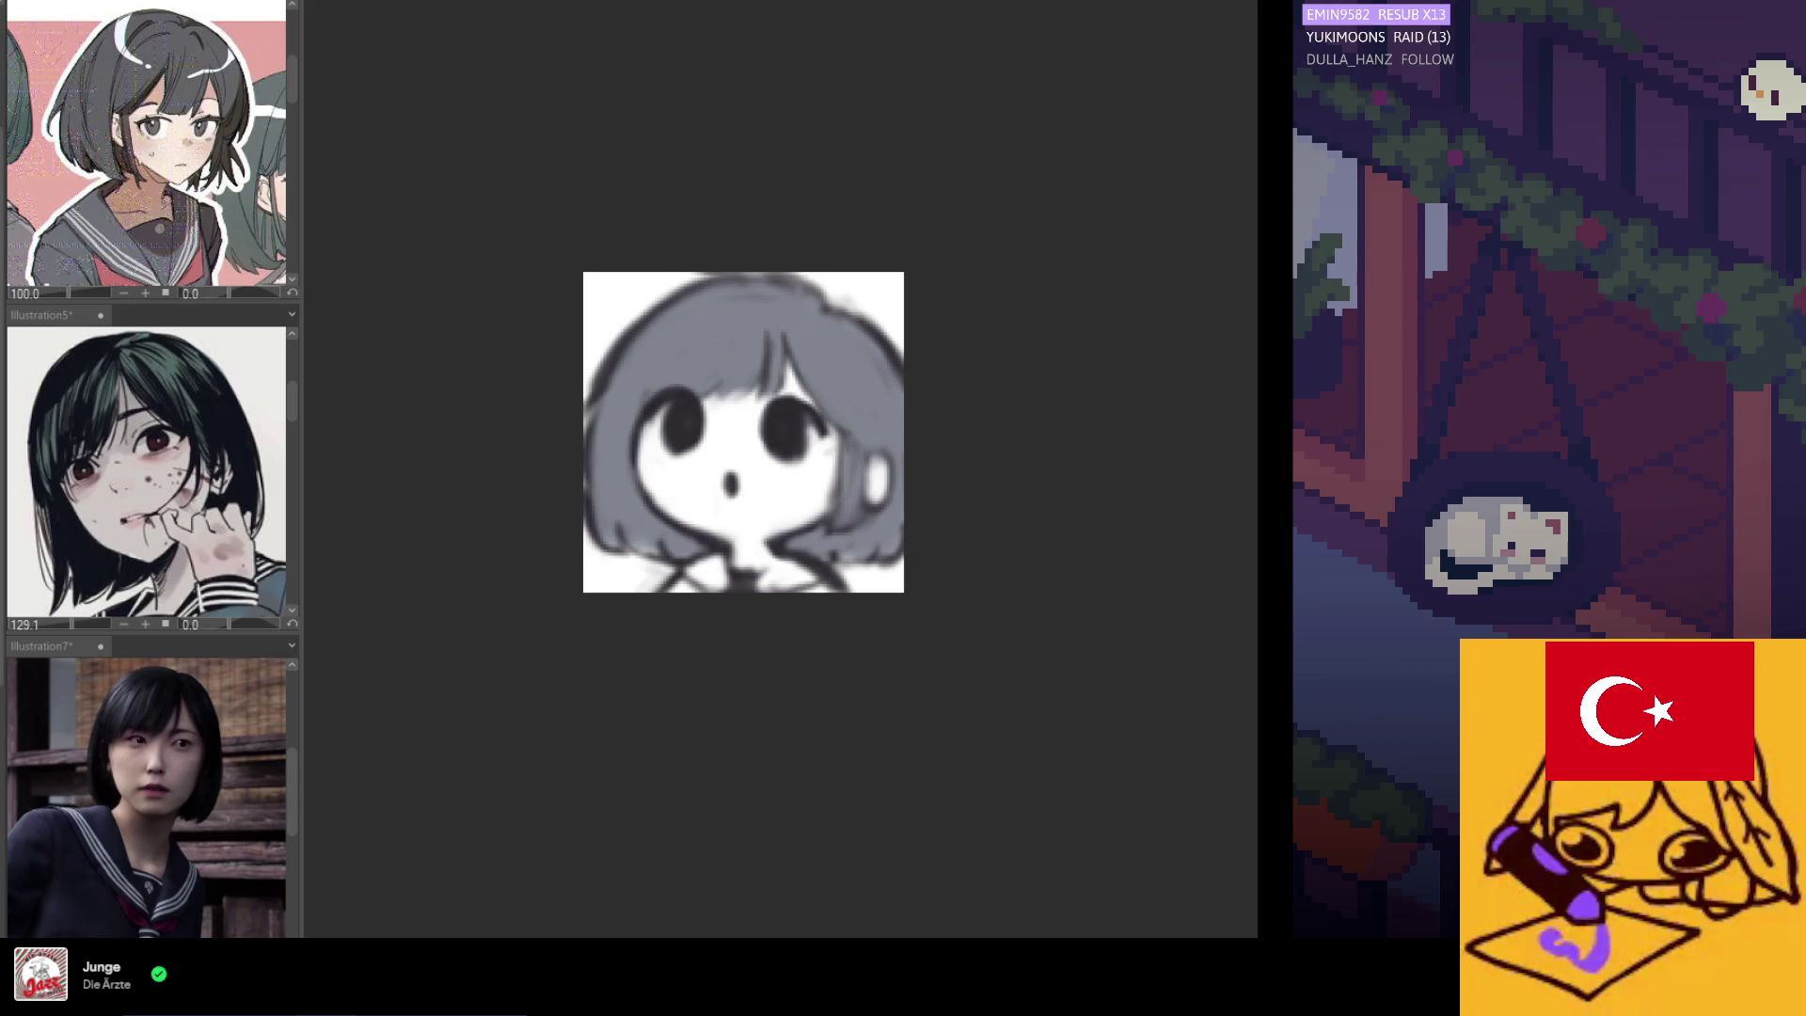
key(ctrl+y)
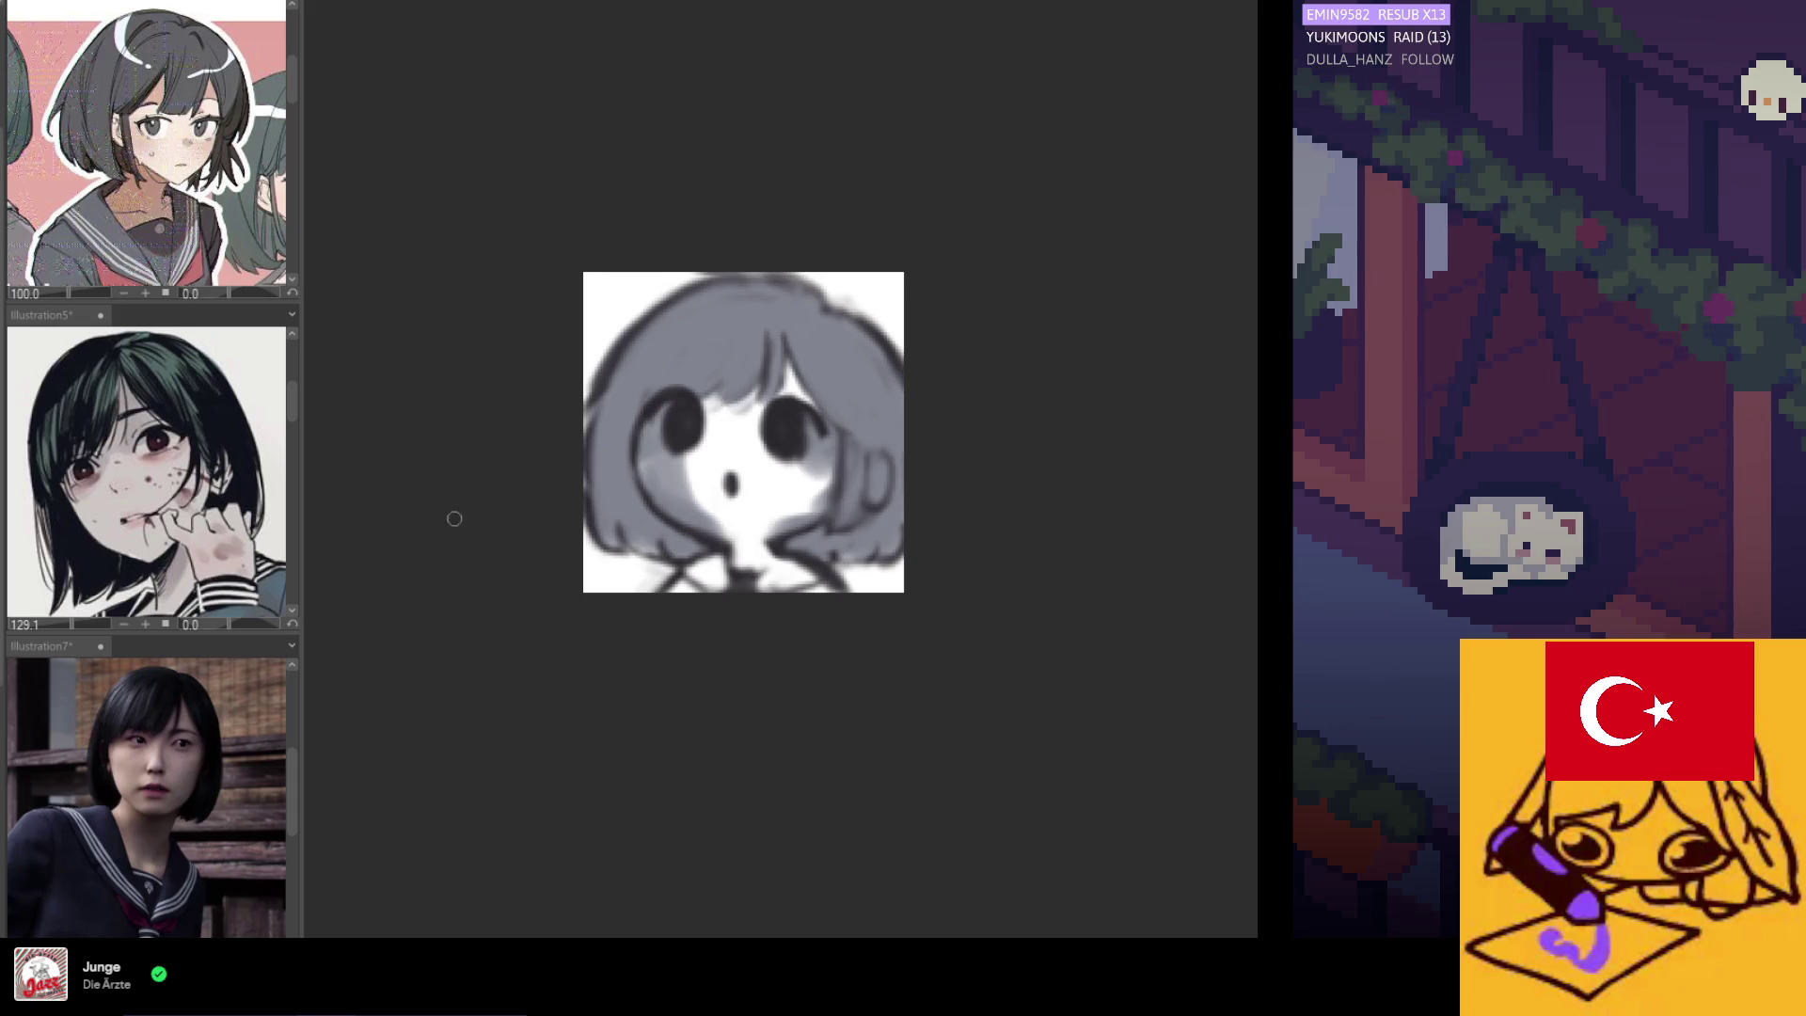
scroll(731, 442, up, 1)
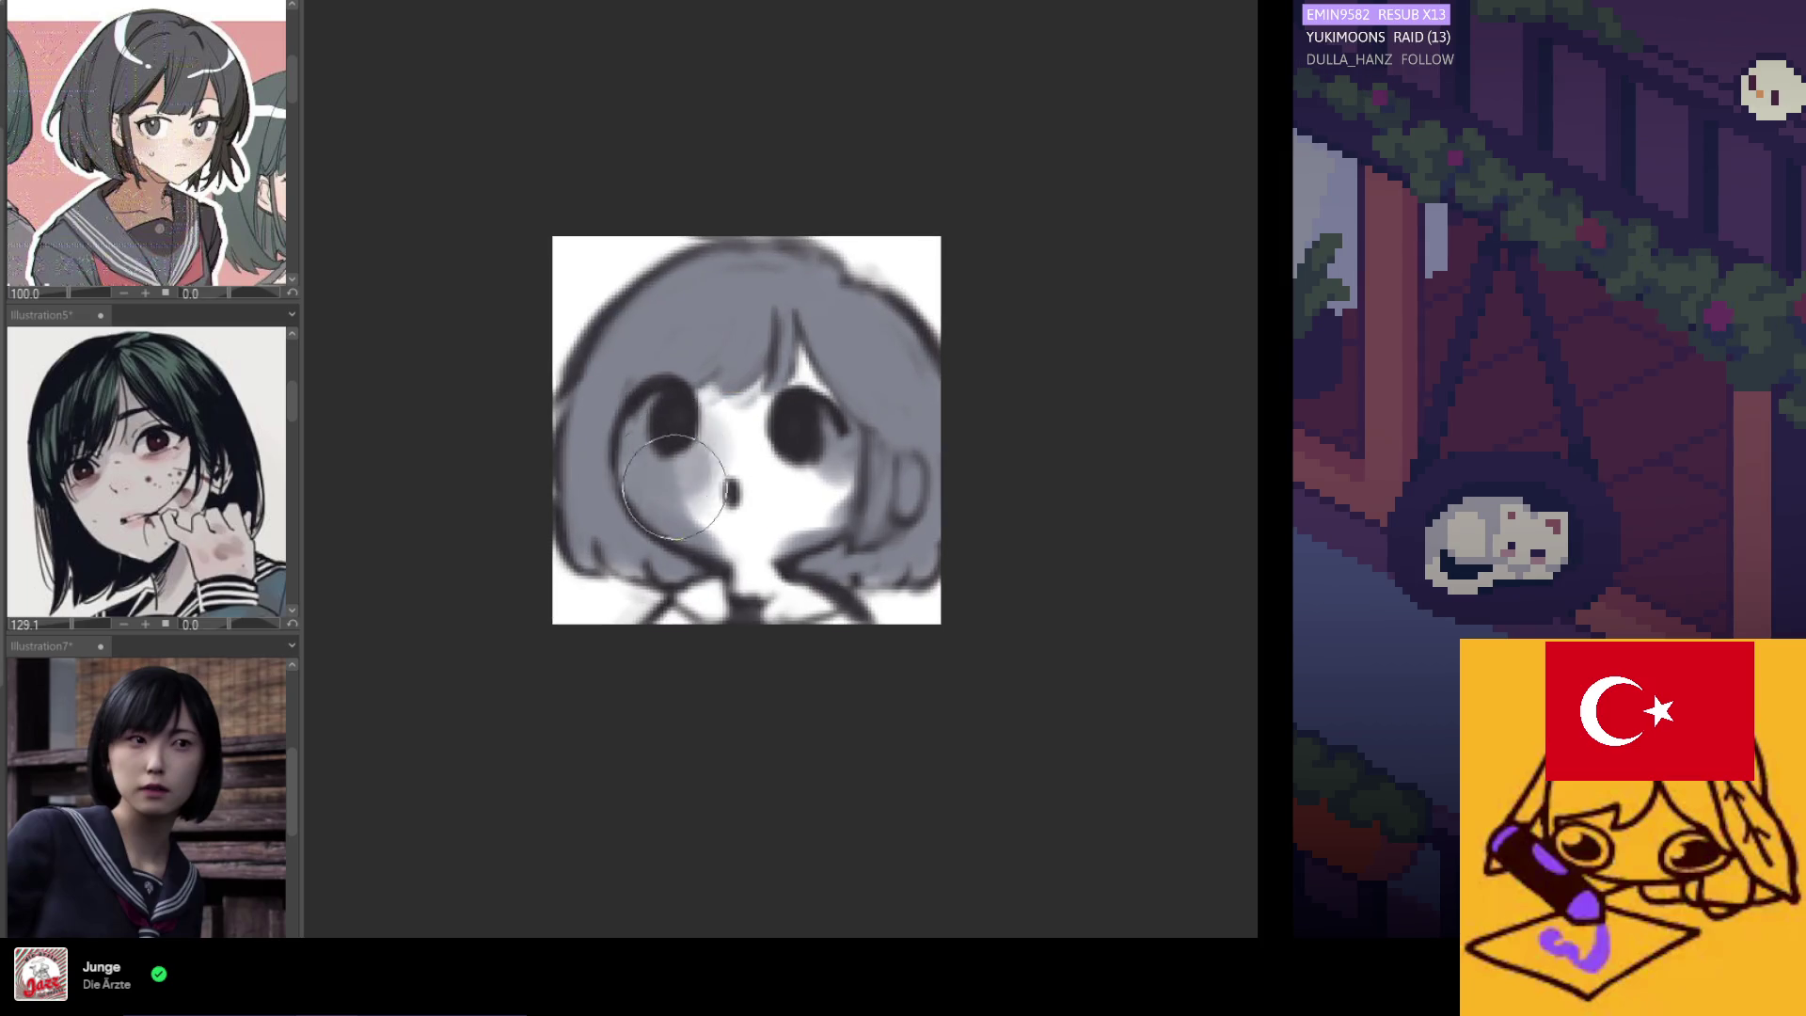
mouse_move(685, 441)
mouse_down()
mouse_move(649, 451)
mouse_move(753, 522)
mouse_up()
mouse_move(813, 515)
mouse_down()
mouse_move(828, 516)
mouse_move(830, 442)
mouse_move(839, 457)
mouse_move(852, 433)
mouse_move(927, 484)
mouse_move(908, 517)
mouse_up()
scroll(856, 524, down, 2)
scroll(856, 563, down, 2)
scroll(857, 562, up, 1)
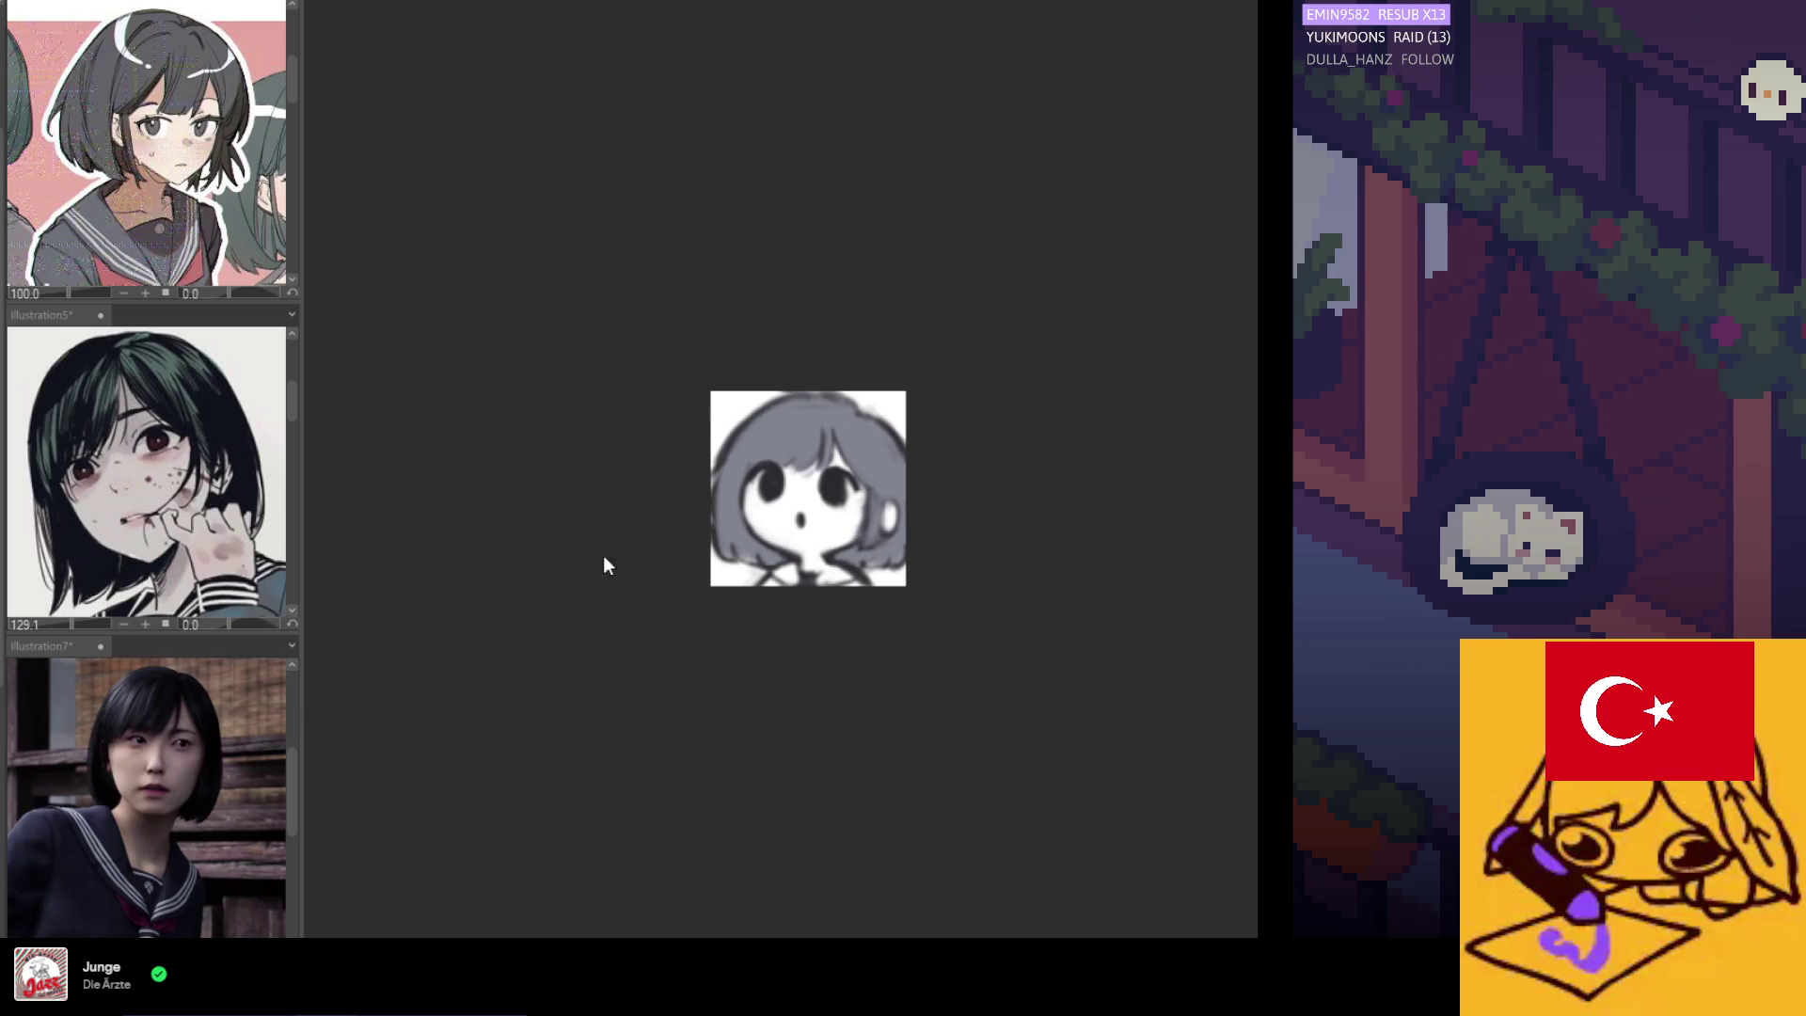
Paint a dark collar under the chin and dab a small red bow at its centre.
scroll(803, 596, up, 2)
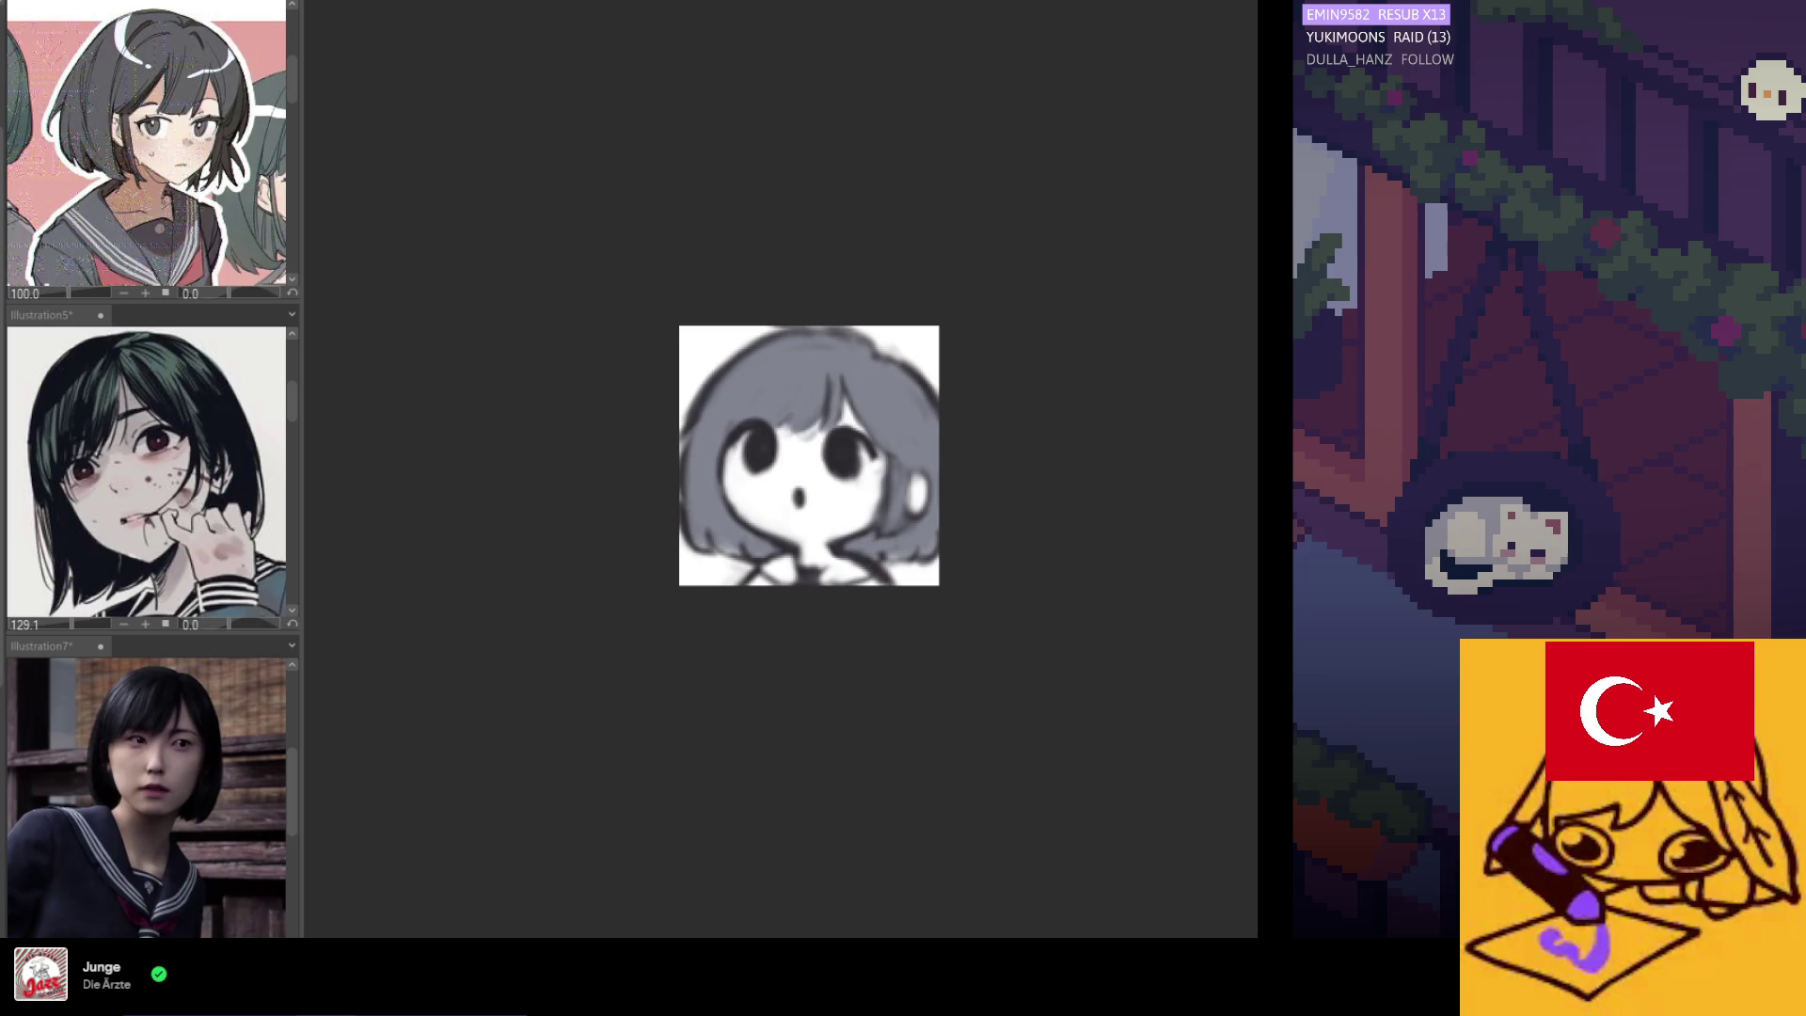
mouse_move(795, 574)
mouse_down()
mouse_move(763, 581)
mouse_move(823, 588)
mouse_up()
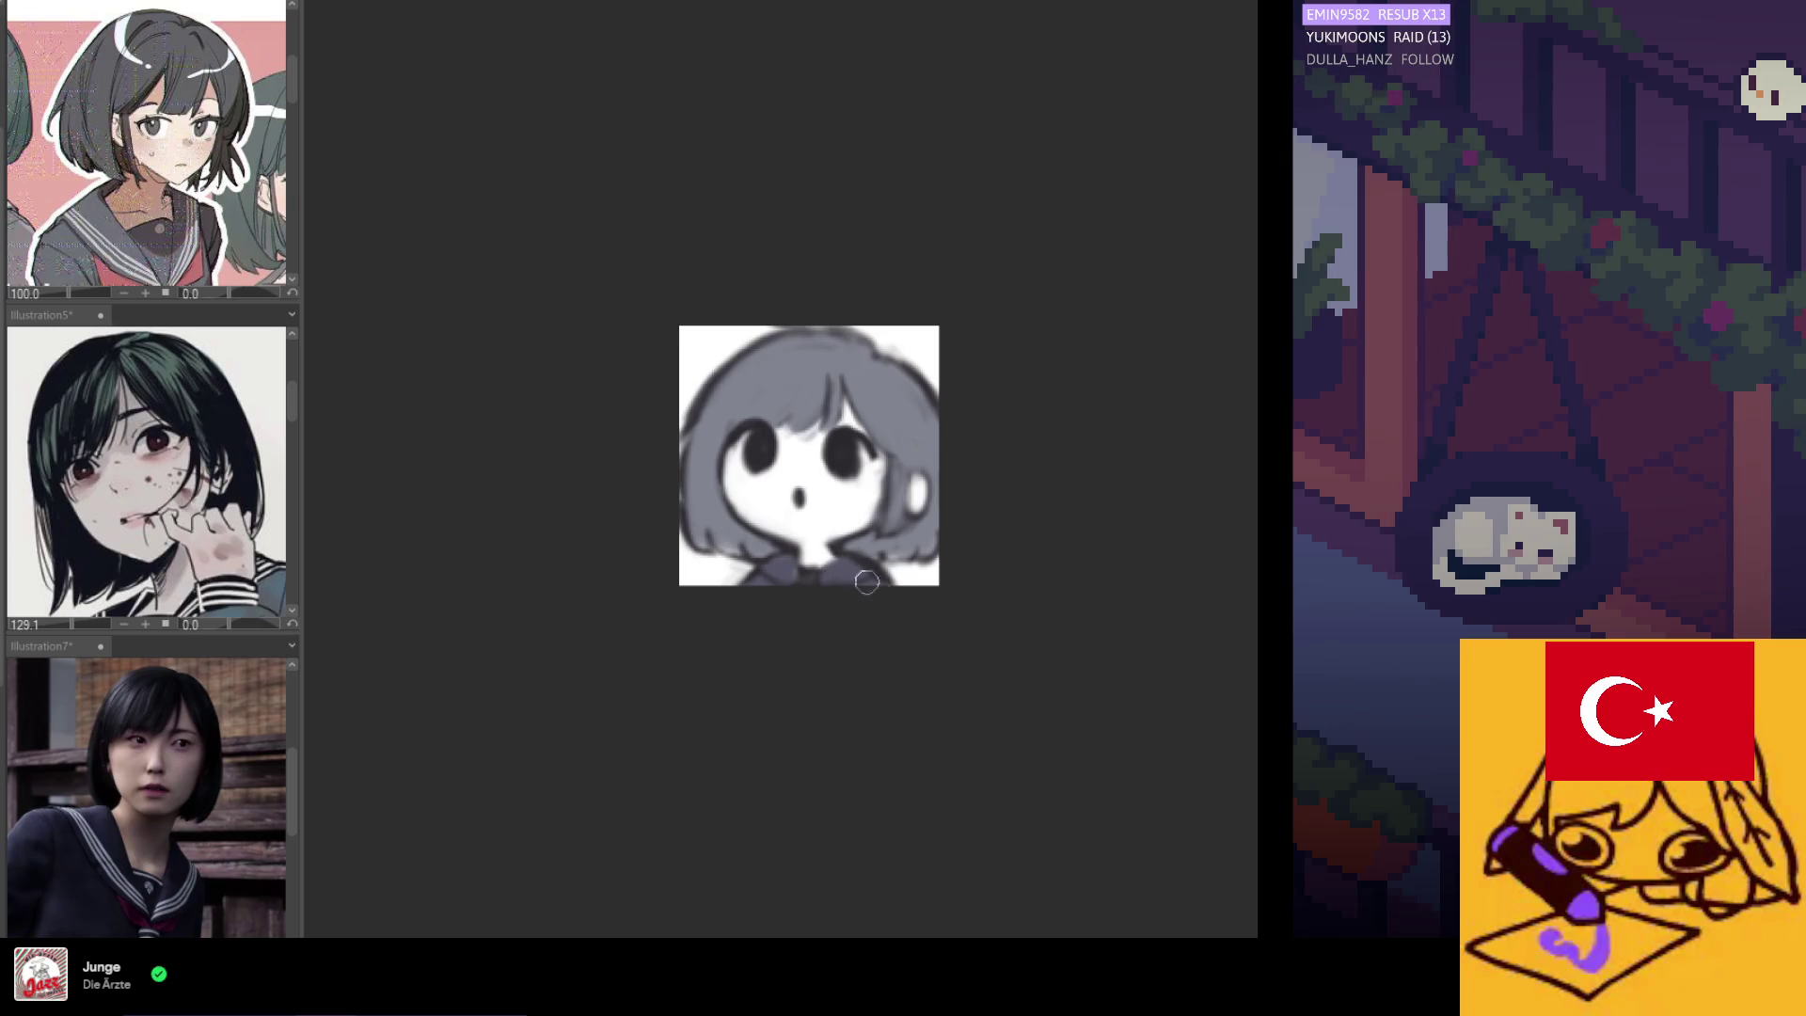
scroll(831, 616, down, 1)
scroll(809, 602, up, 1)
scroll(767, 588, up, 1)
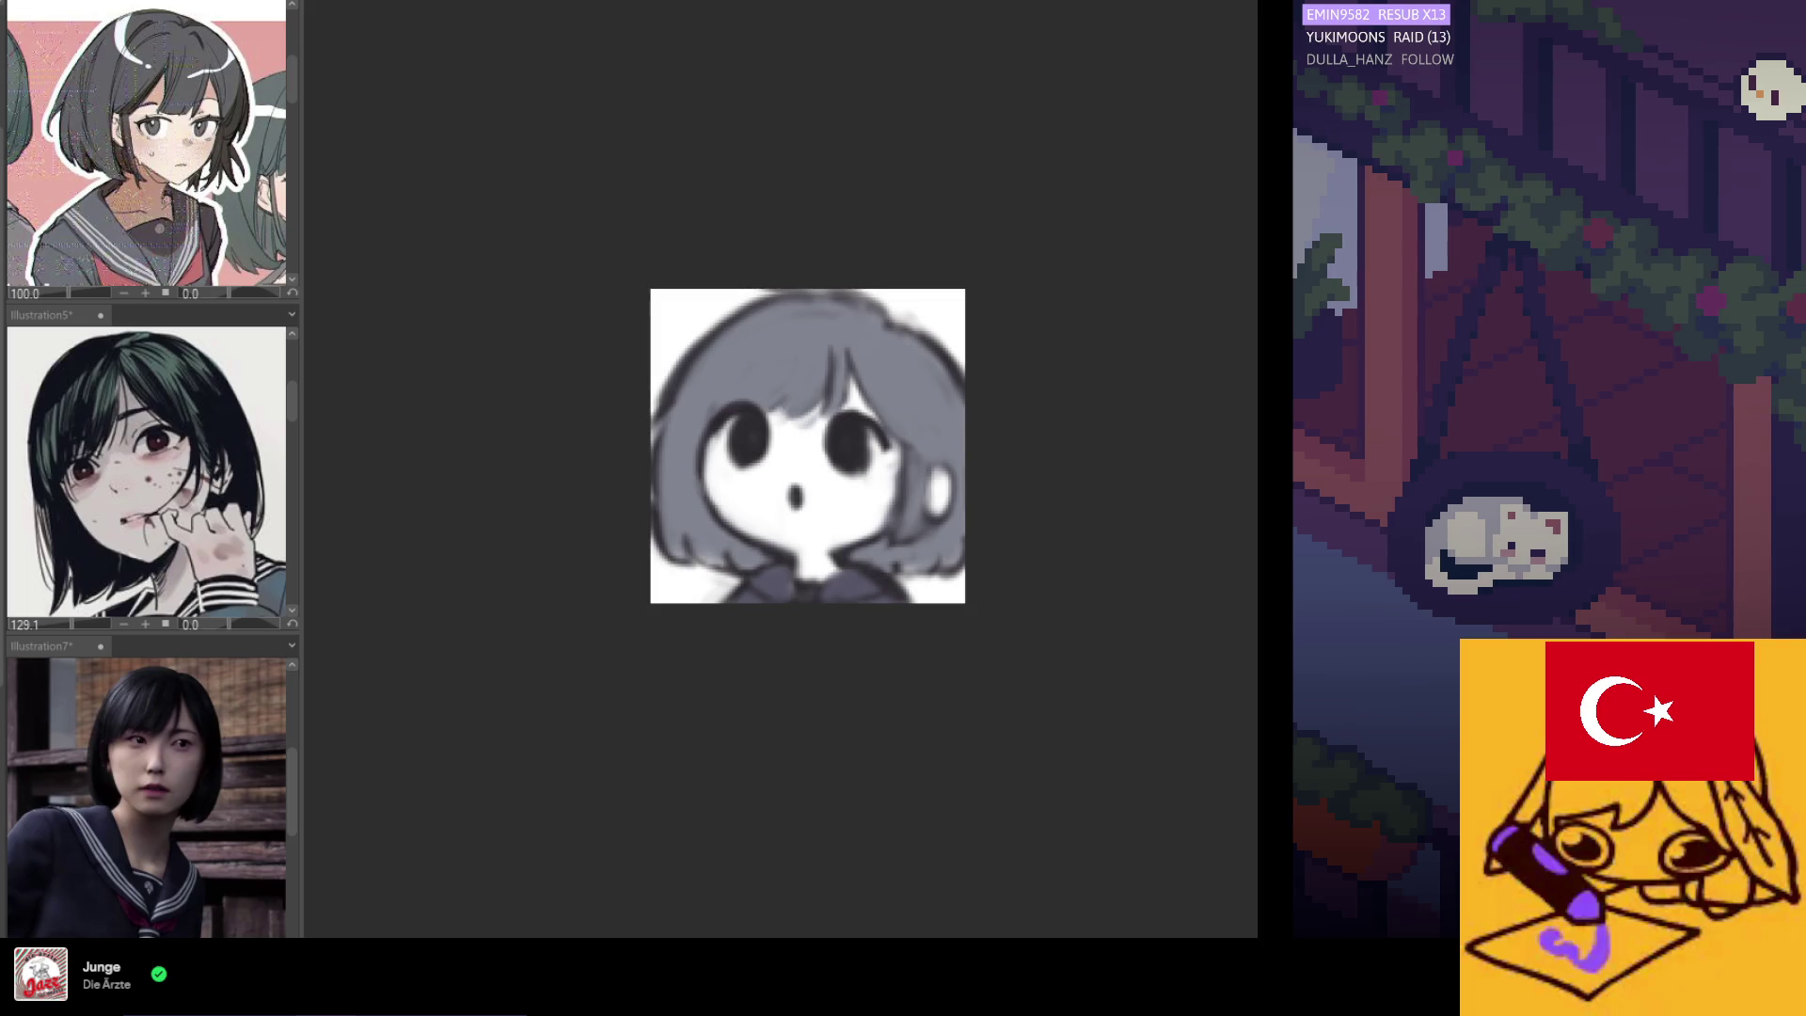
drag(811, 591, 793, 596)
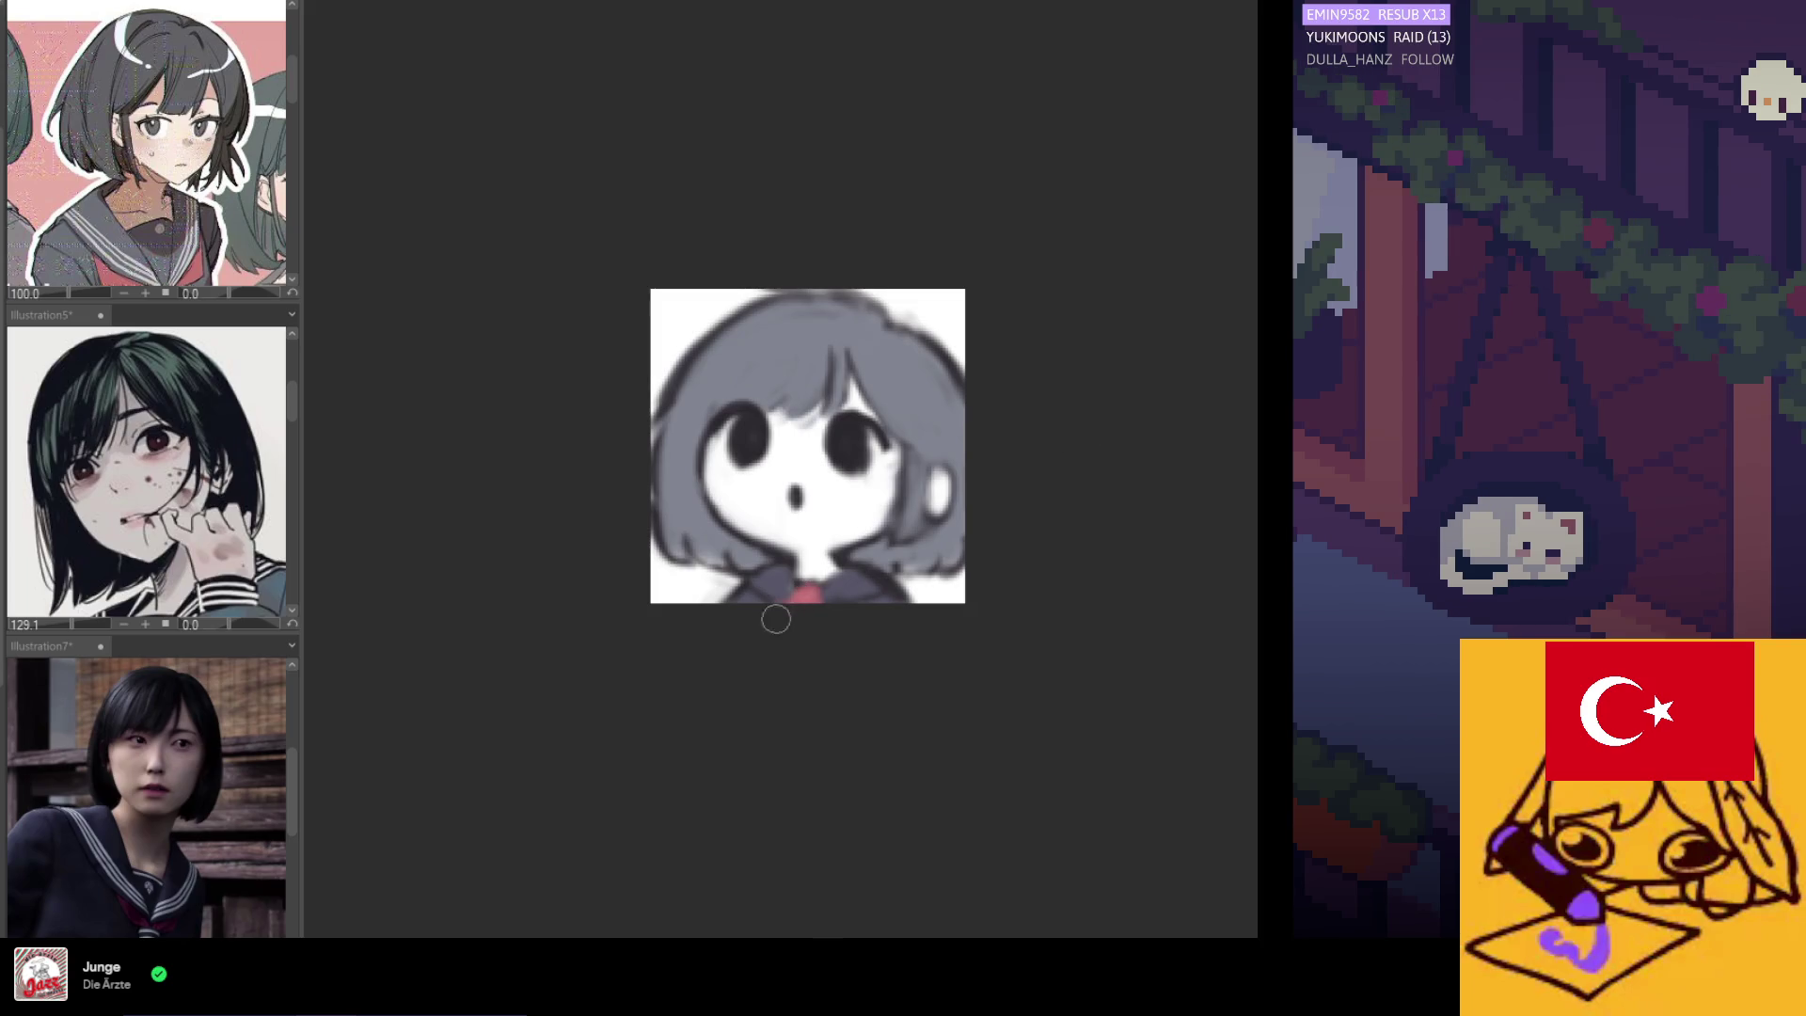
scroll(786, 697, down, 2)
scroll(786, 697, up, 2)
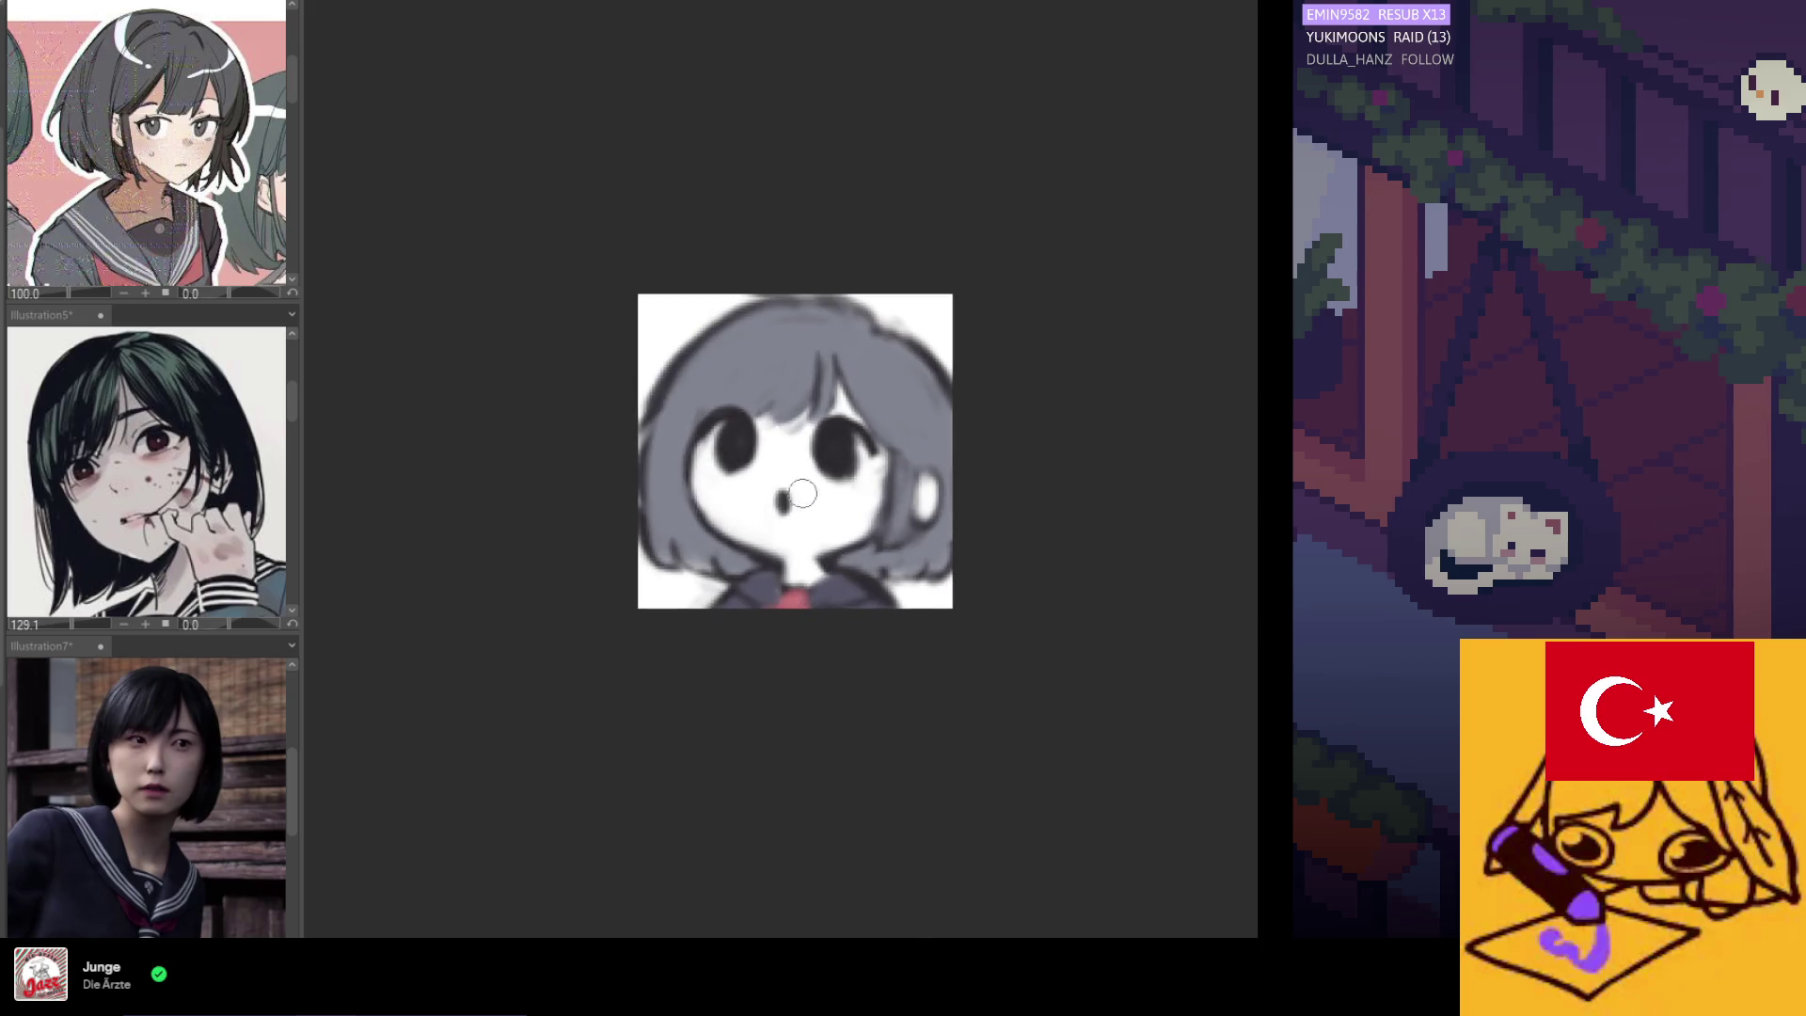
Shade the neck, add pink blush to the left cheek, and sample the left eye's dark colour.
scroll(799, 470, down, 3)
scroll(791, 438, up, 1)
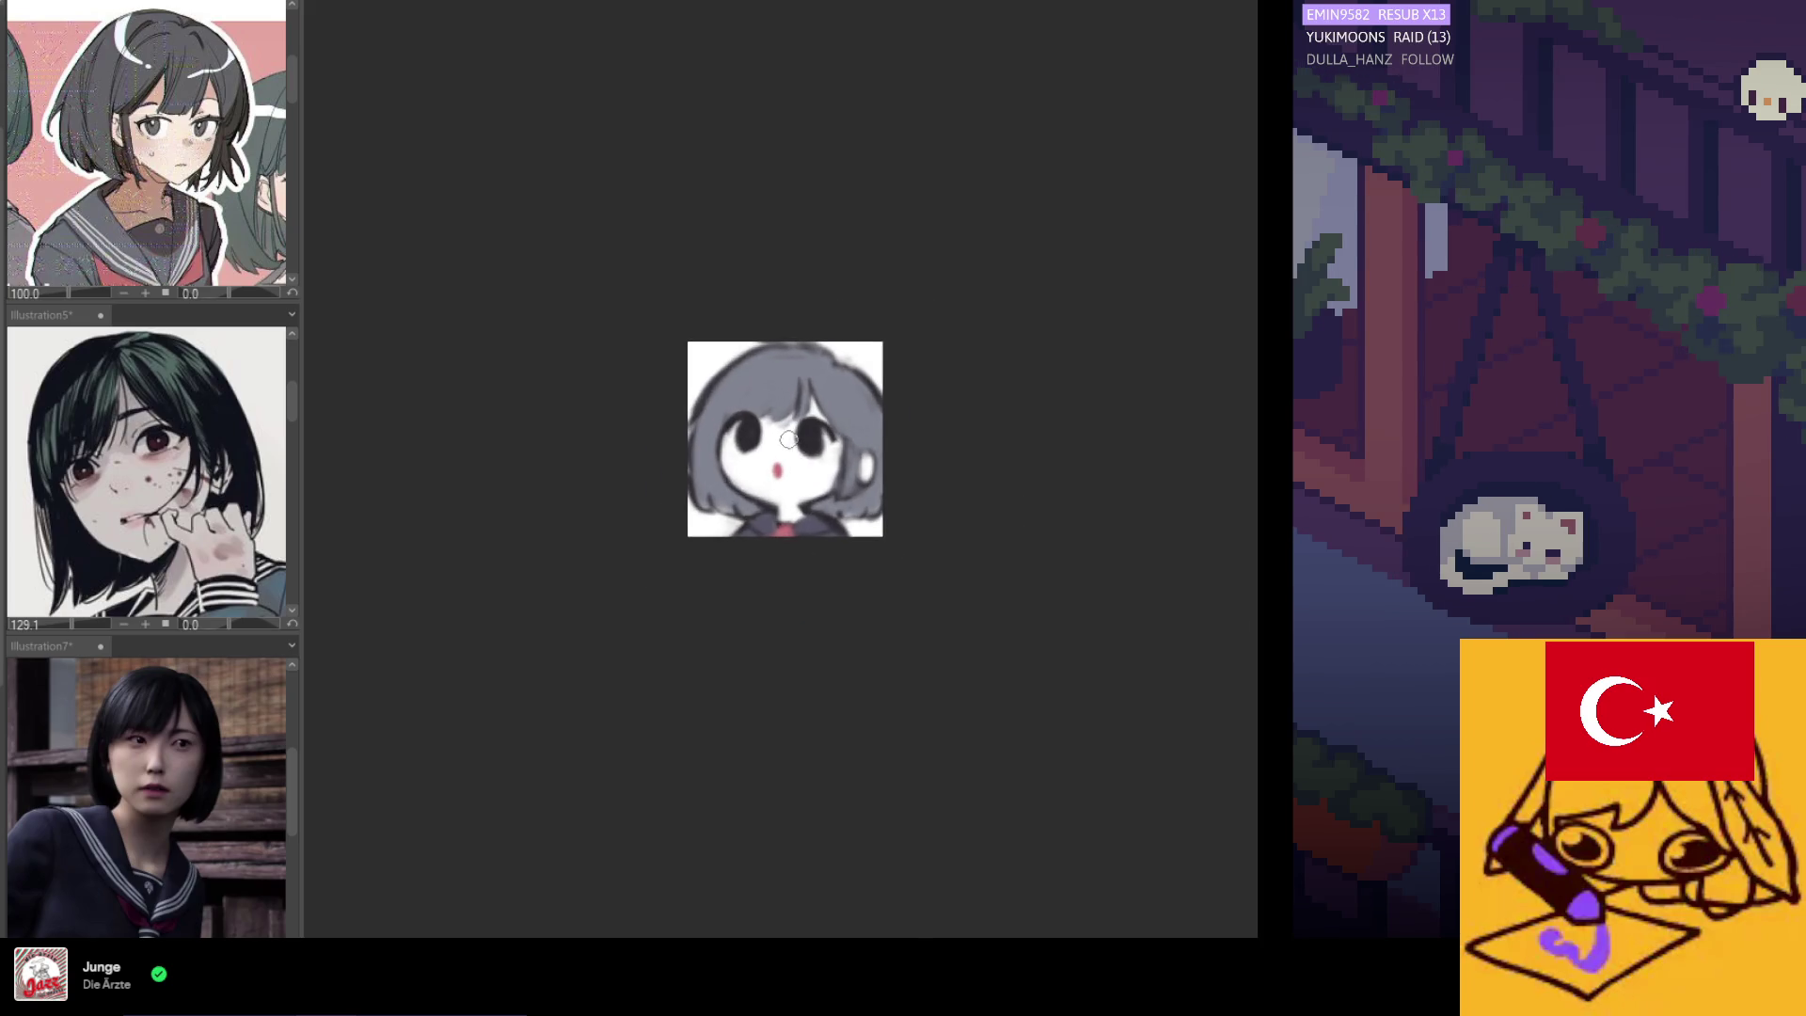
scroll(790, 438, up, 2)
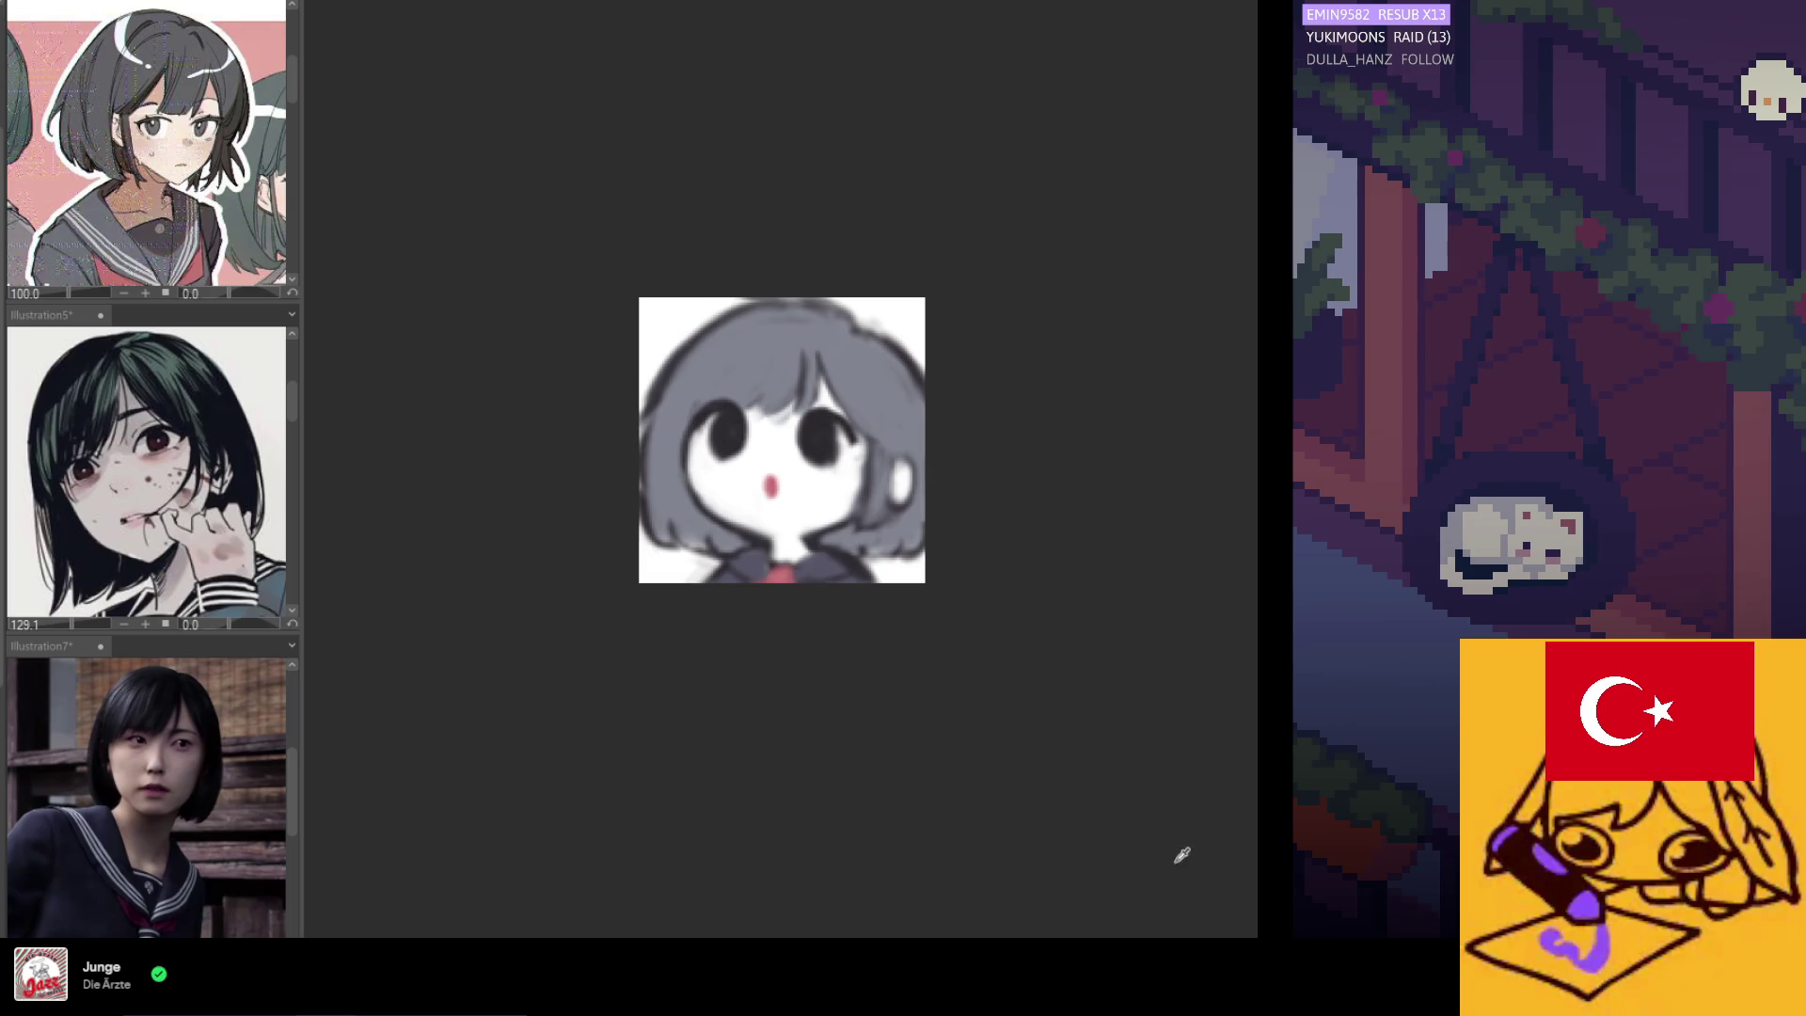
drag(833, 547, 743, 550)
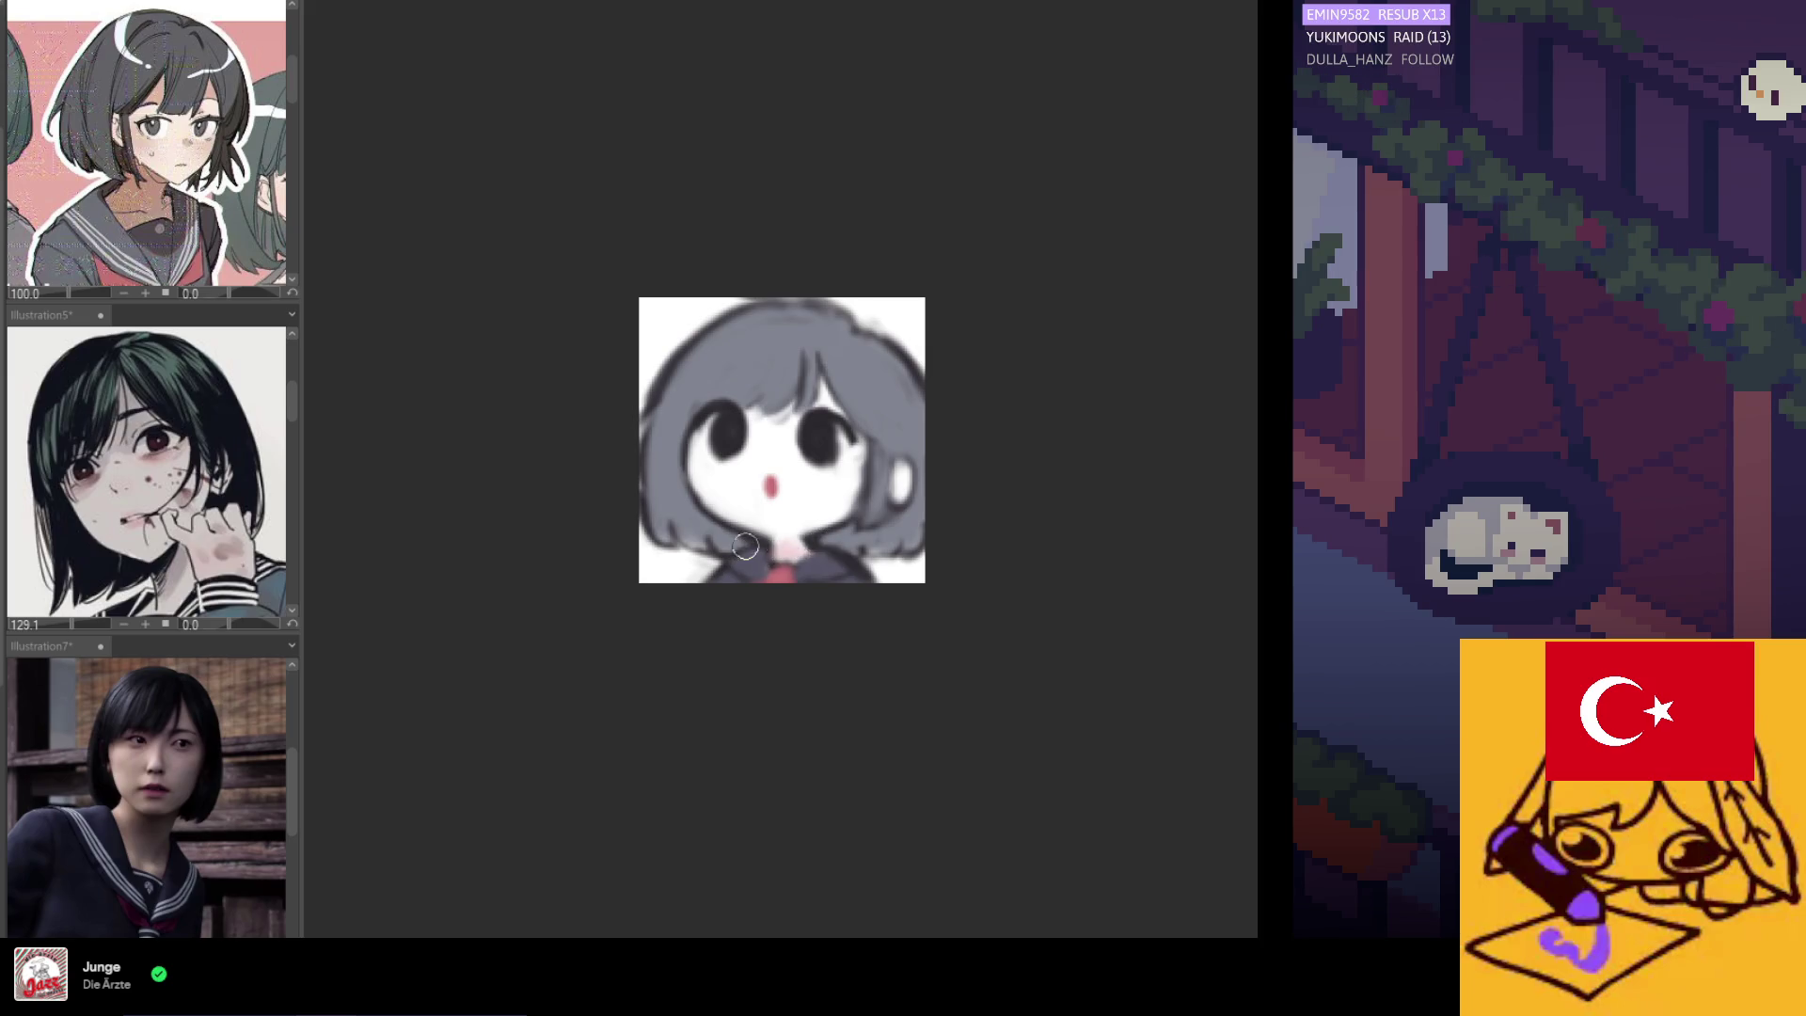
drag(687, 494, 758, 518)
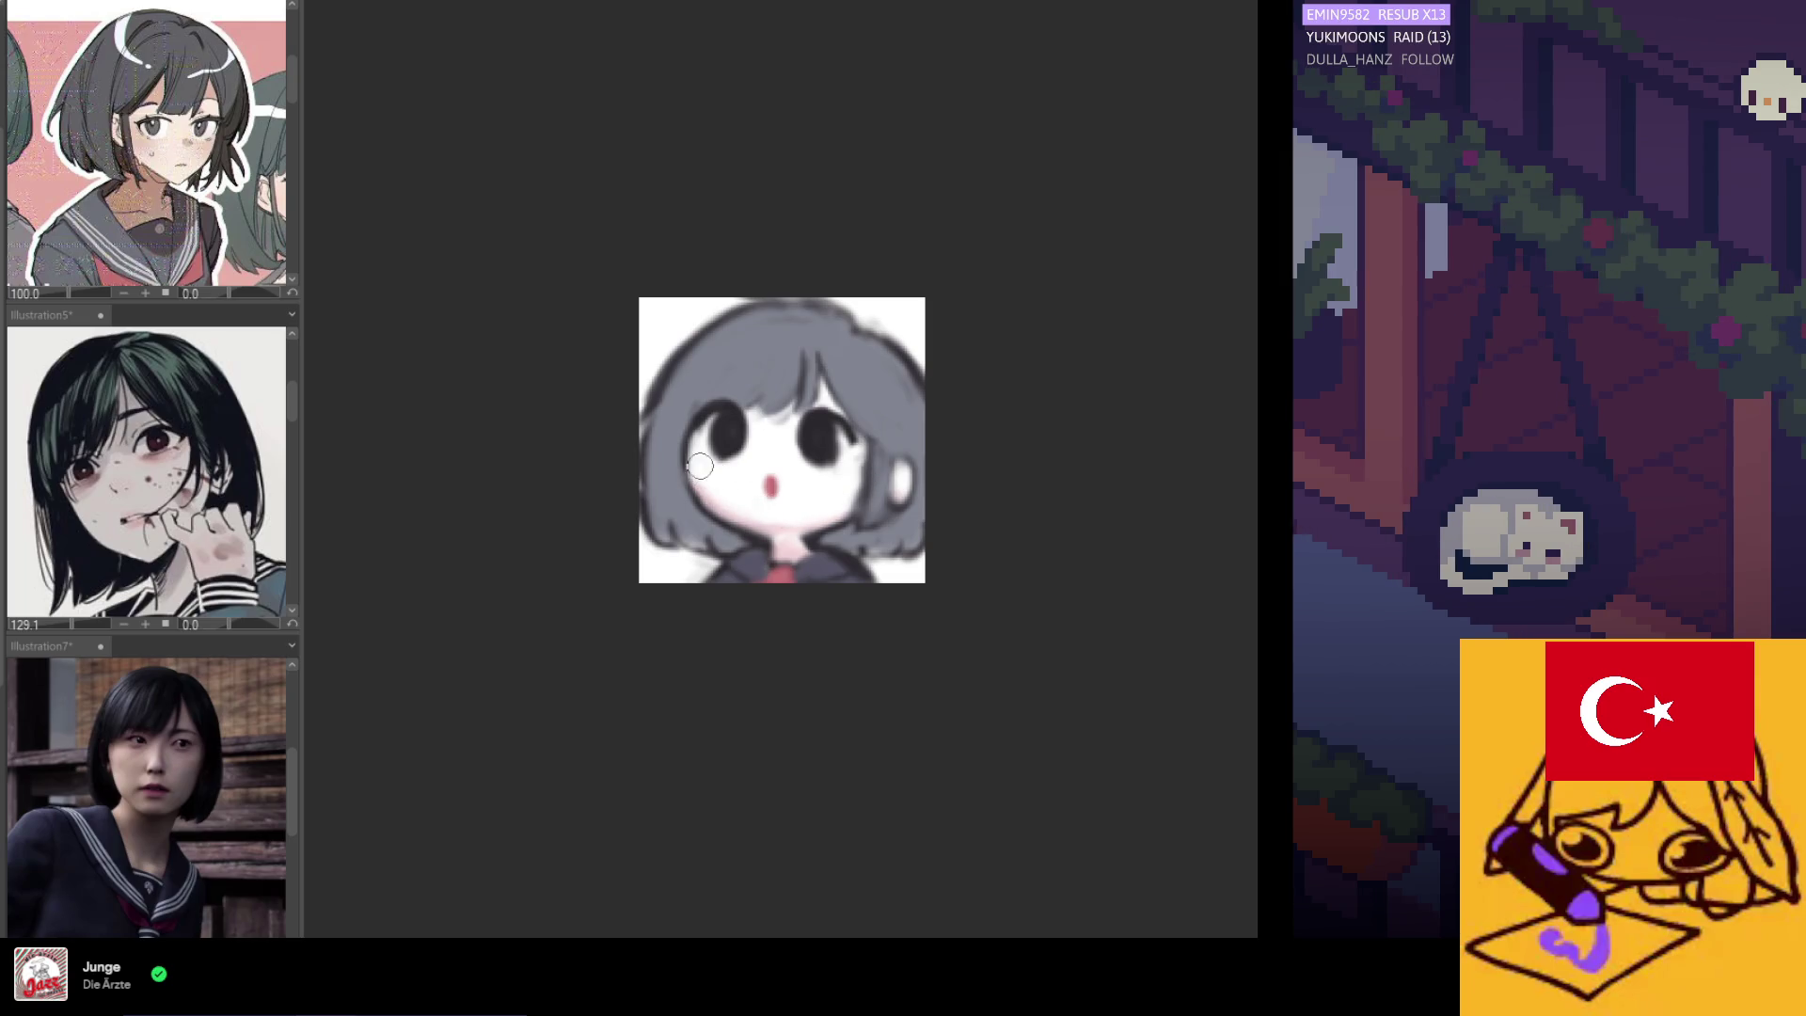
alt+click(734, 434)
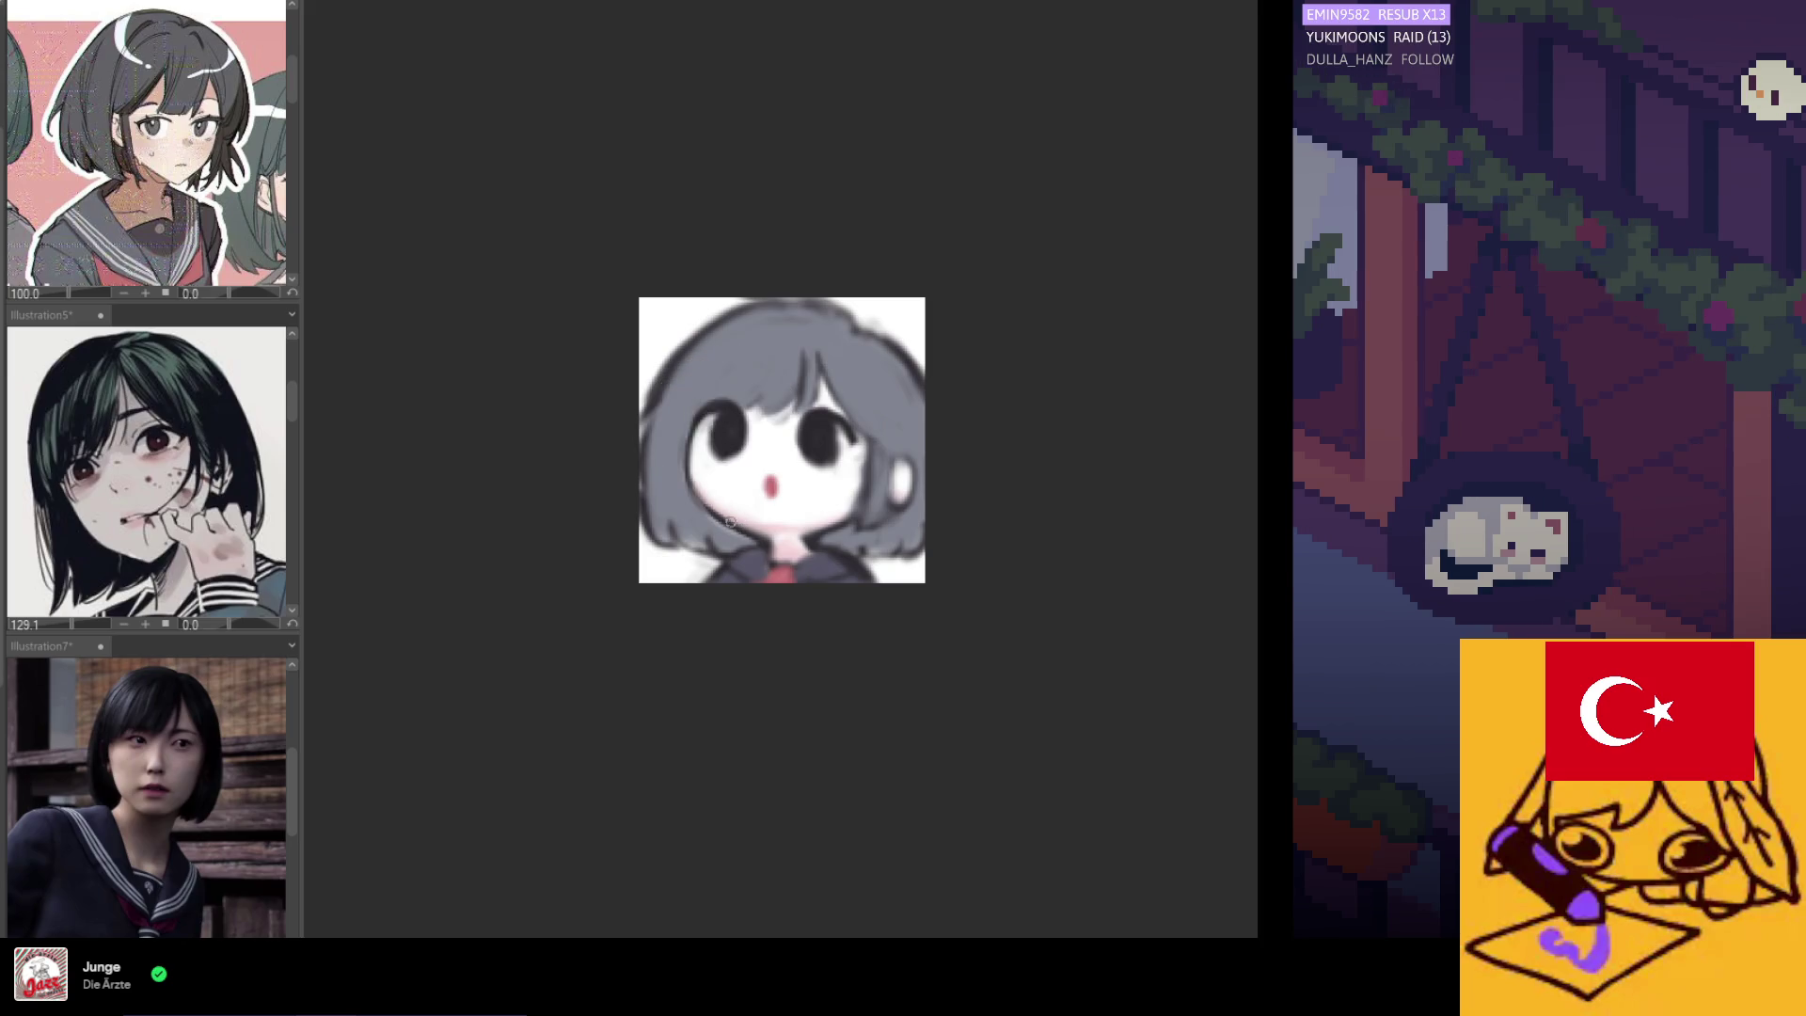
scroll(762, 489, down, 2)
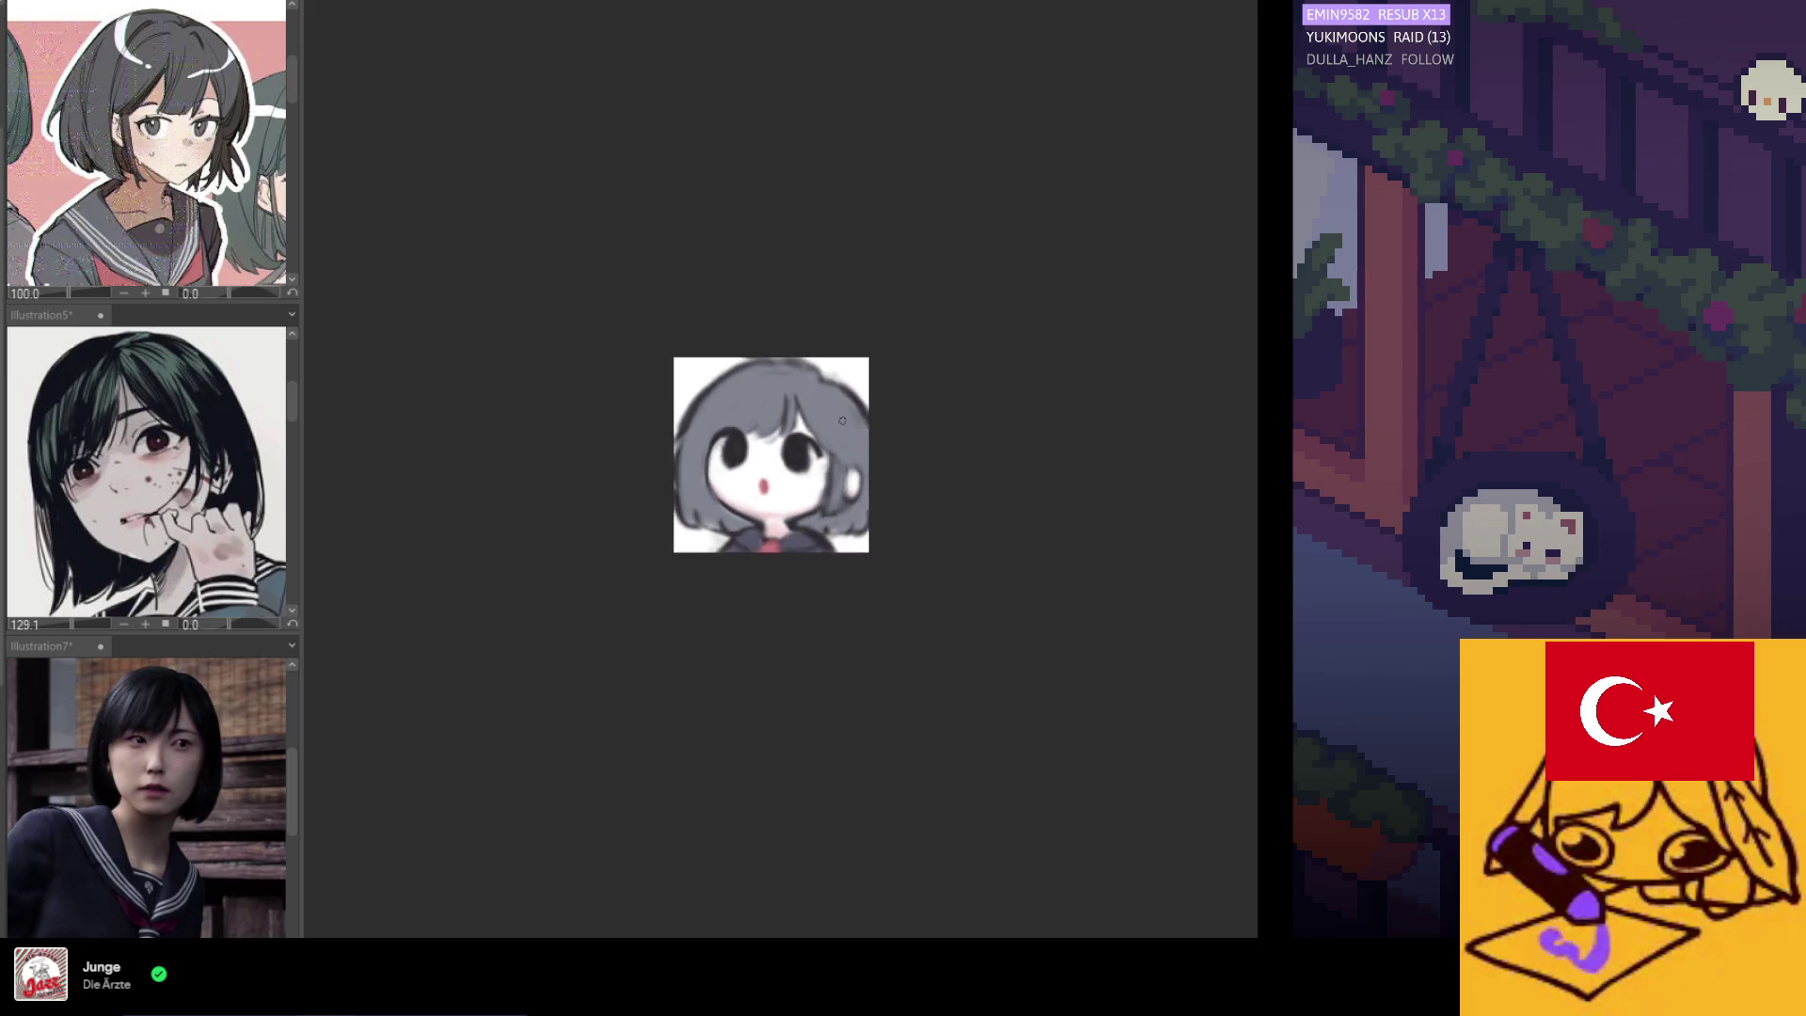
scroll(649, 433, up, 2)
scroll(614, 433, up, 1)
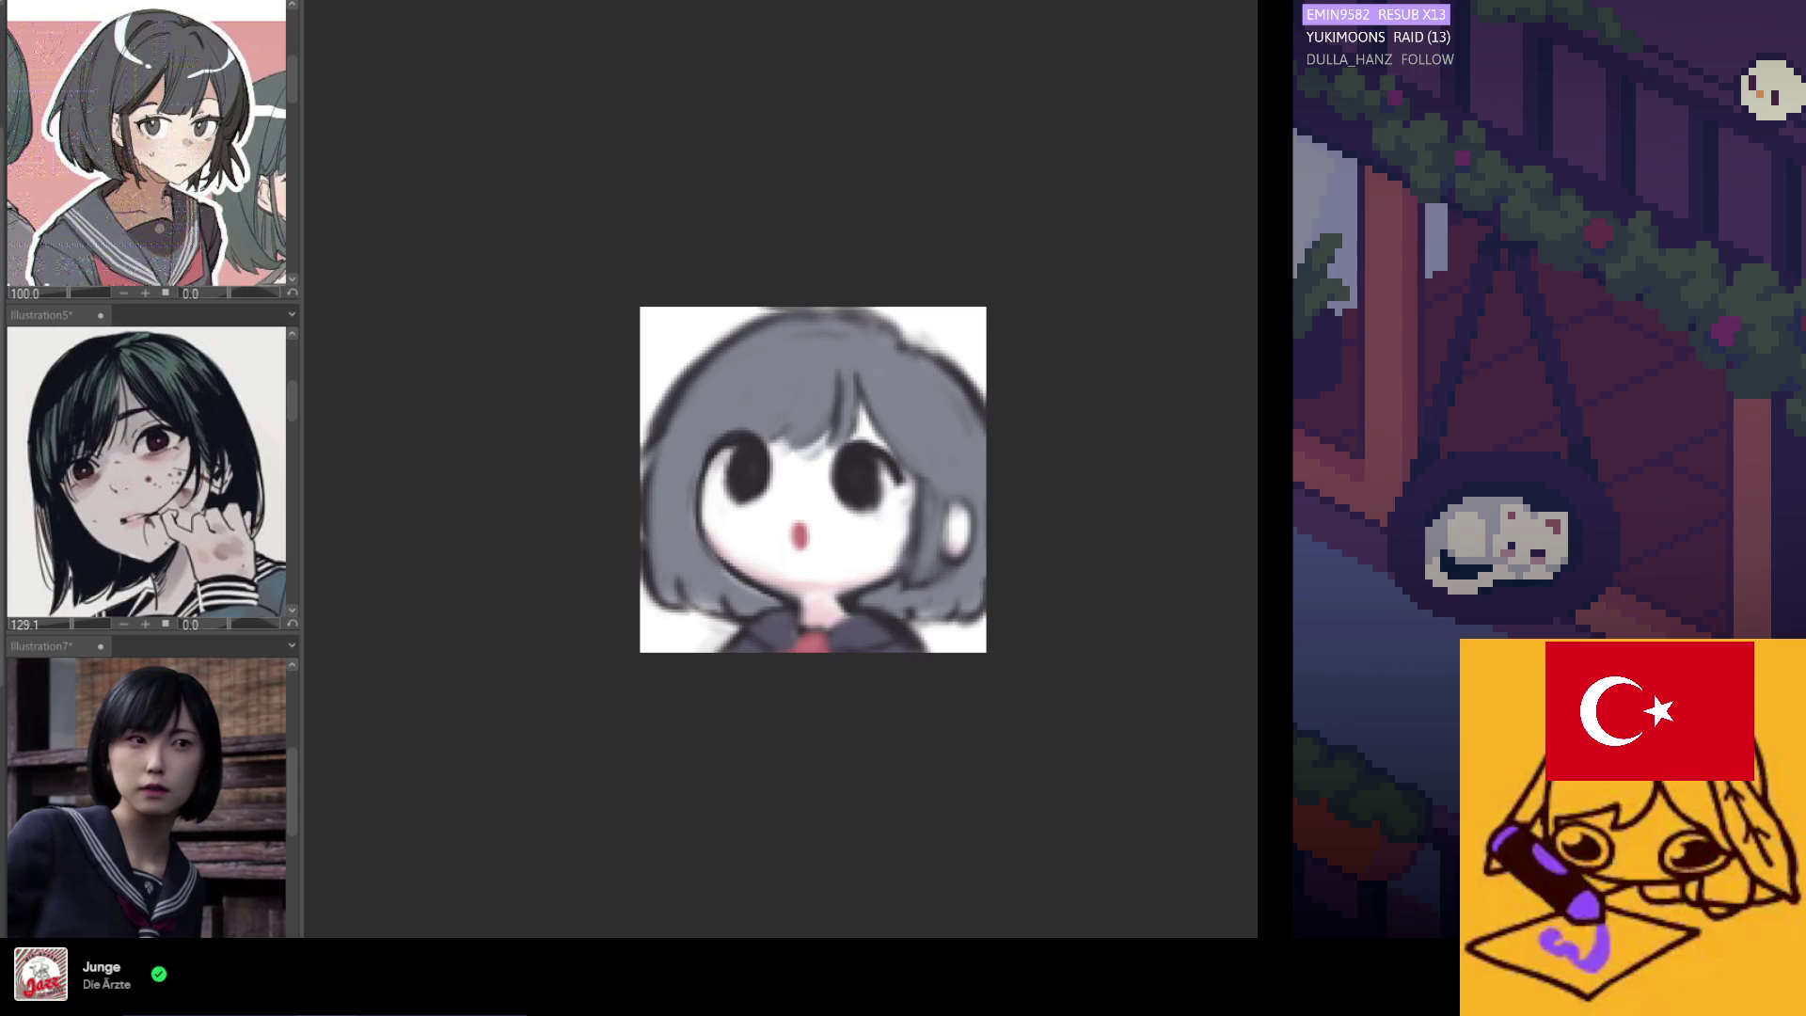
Softly darken both eyes with the sampled colour and shade the right cheek and hair edge.
mouse_move(719, 434)
mouse_down()
mouse_move(762, 508)
mouse_move(847, 441)
mouse_move(879, 444)
mouse_up()
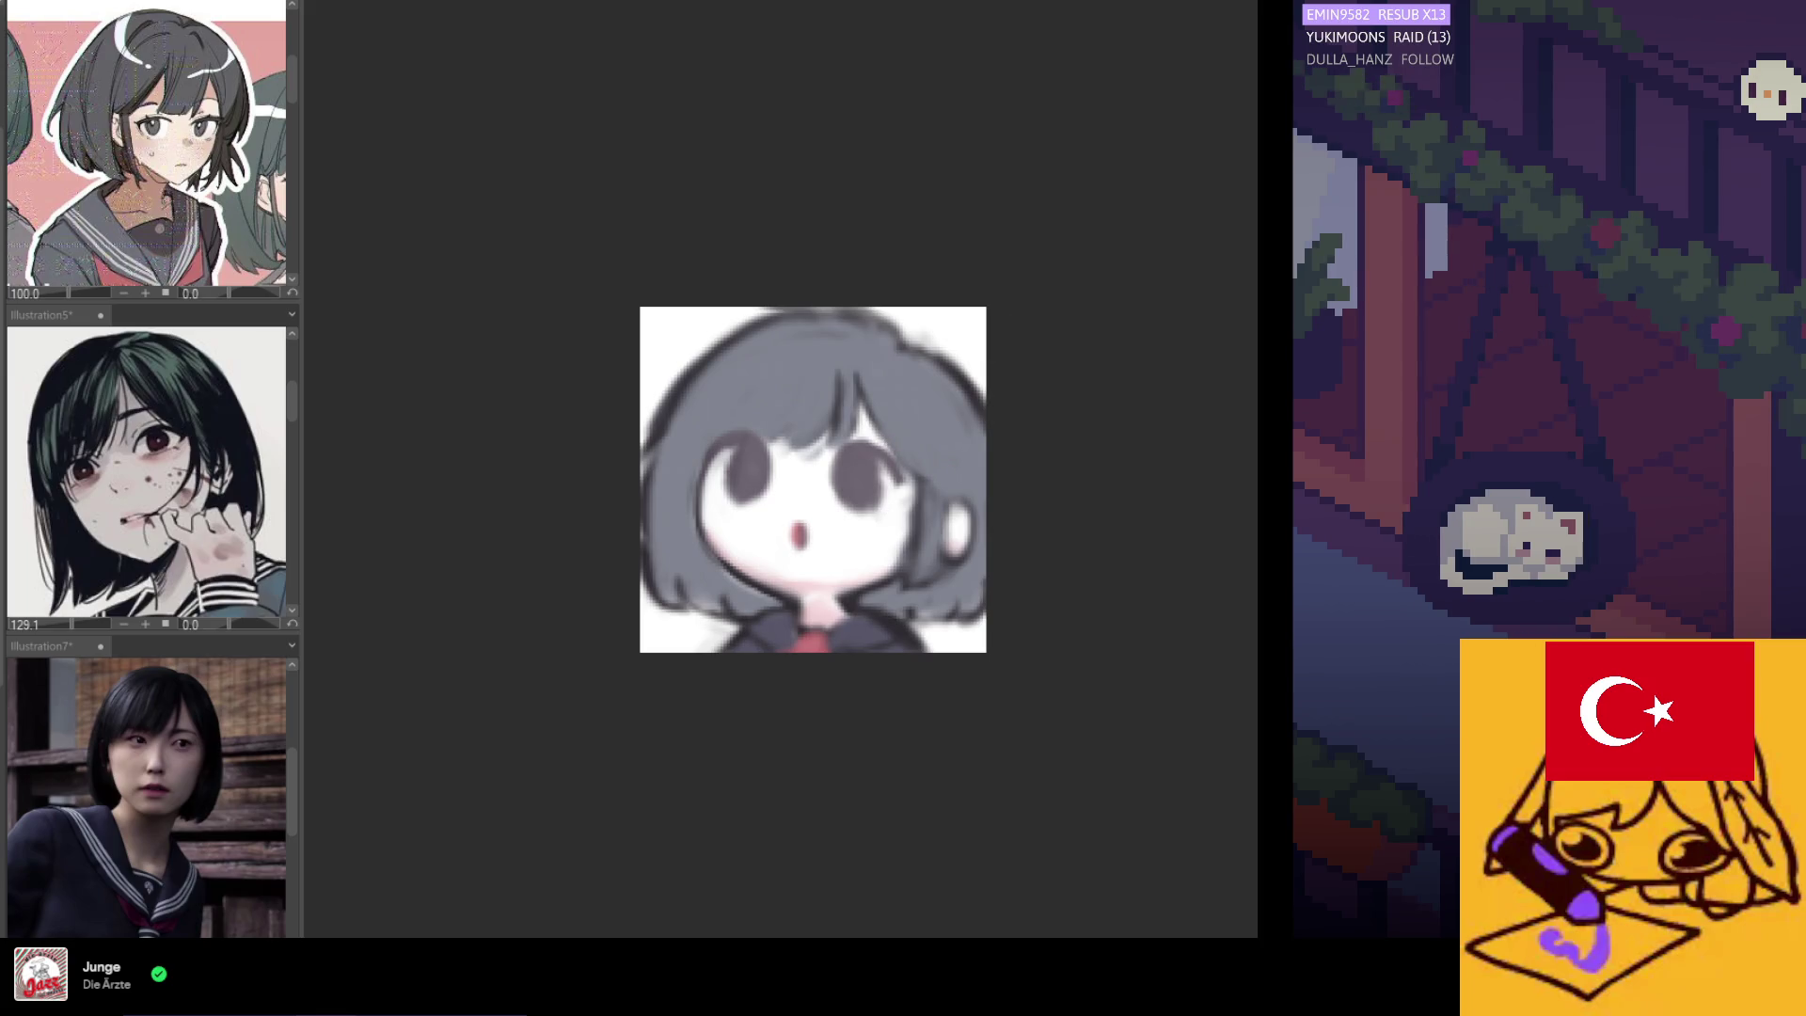
mouse_move(753, 423)
mouse_down()
mouse_move(753, 489)
mouse_move(703, 446)
mouse_move(738, 494)
mouse_up()
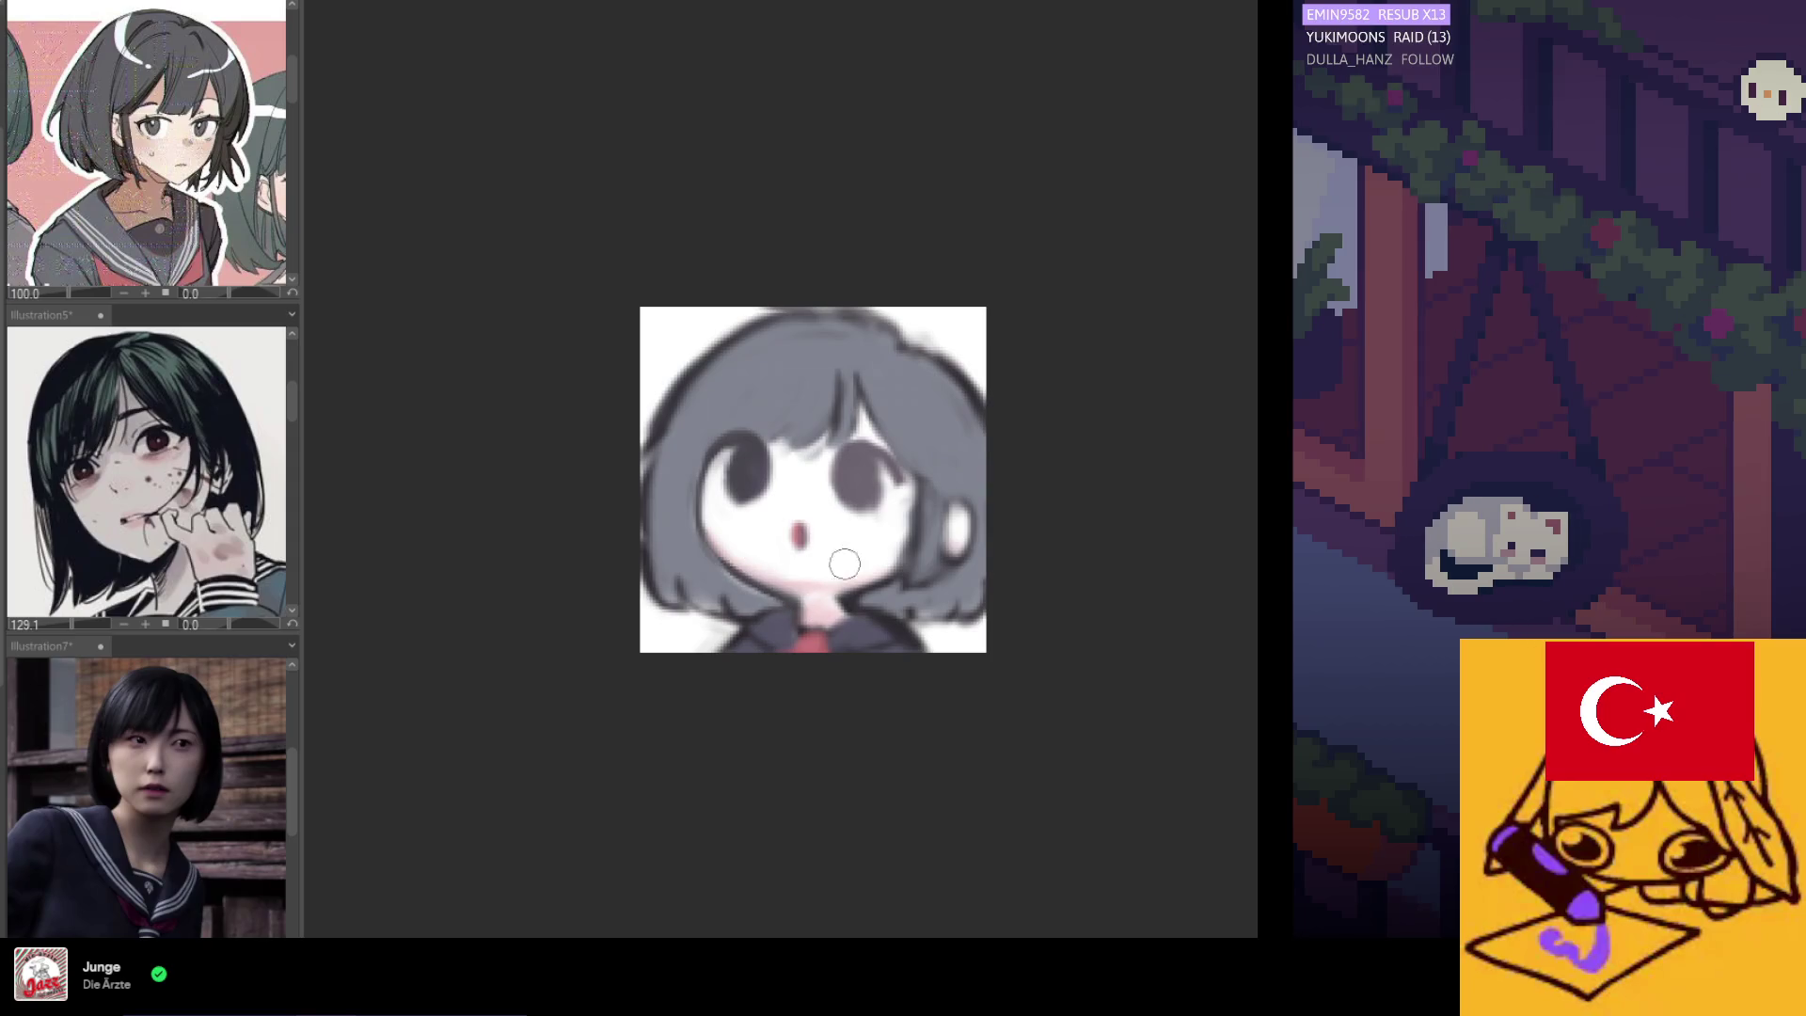
drag(867, 432, 836, 455)
mouse_move(881, 556)
mouse_down()
mouse_move(941, 565)
mouse_move(866, 595)
mouse_up()
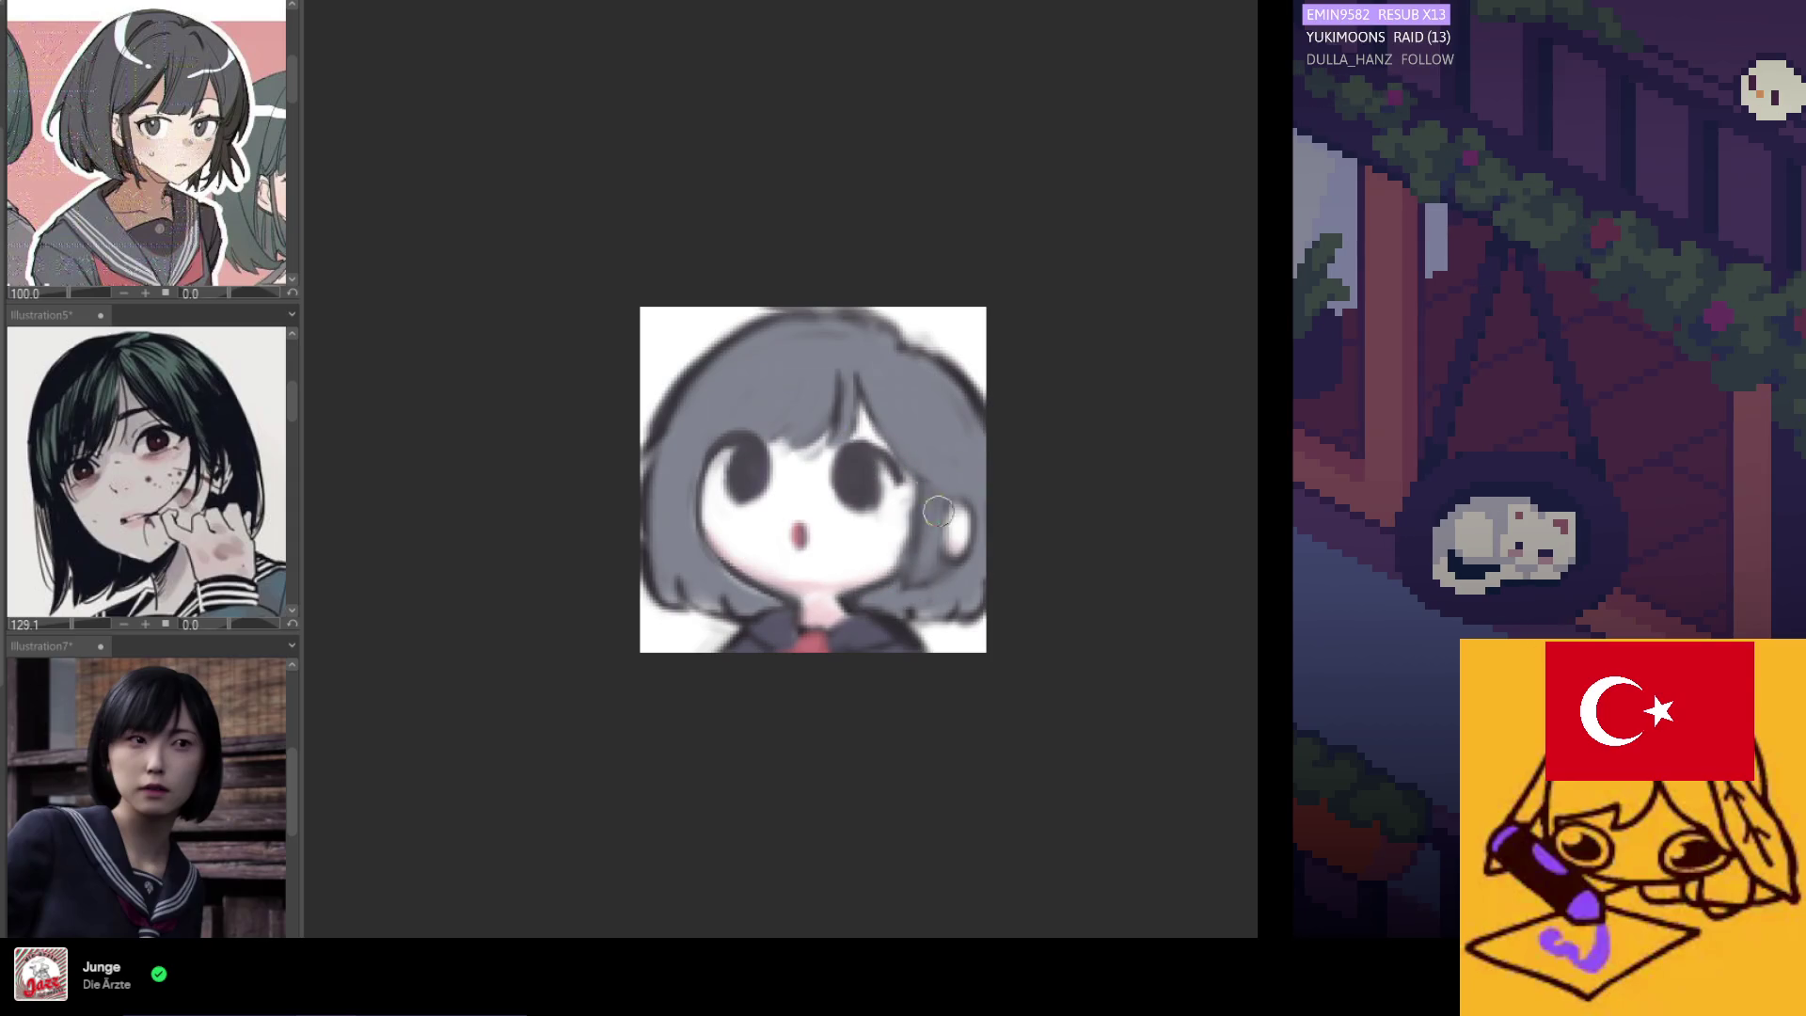
scroll(799, 454, down, 5)
scroll(805, 459, up, 3)
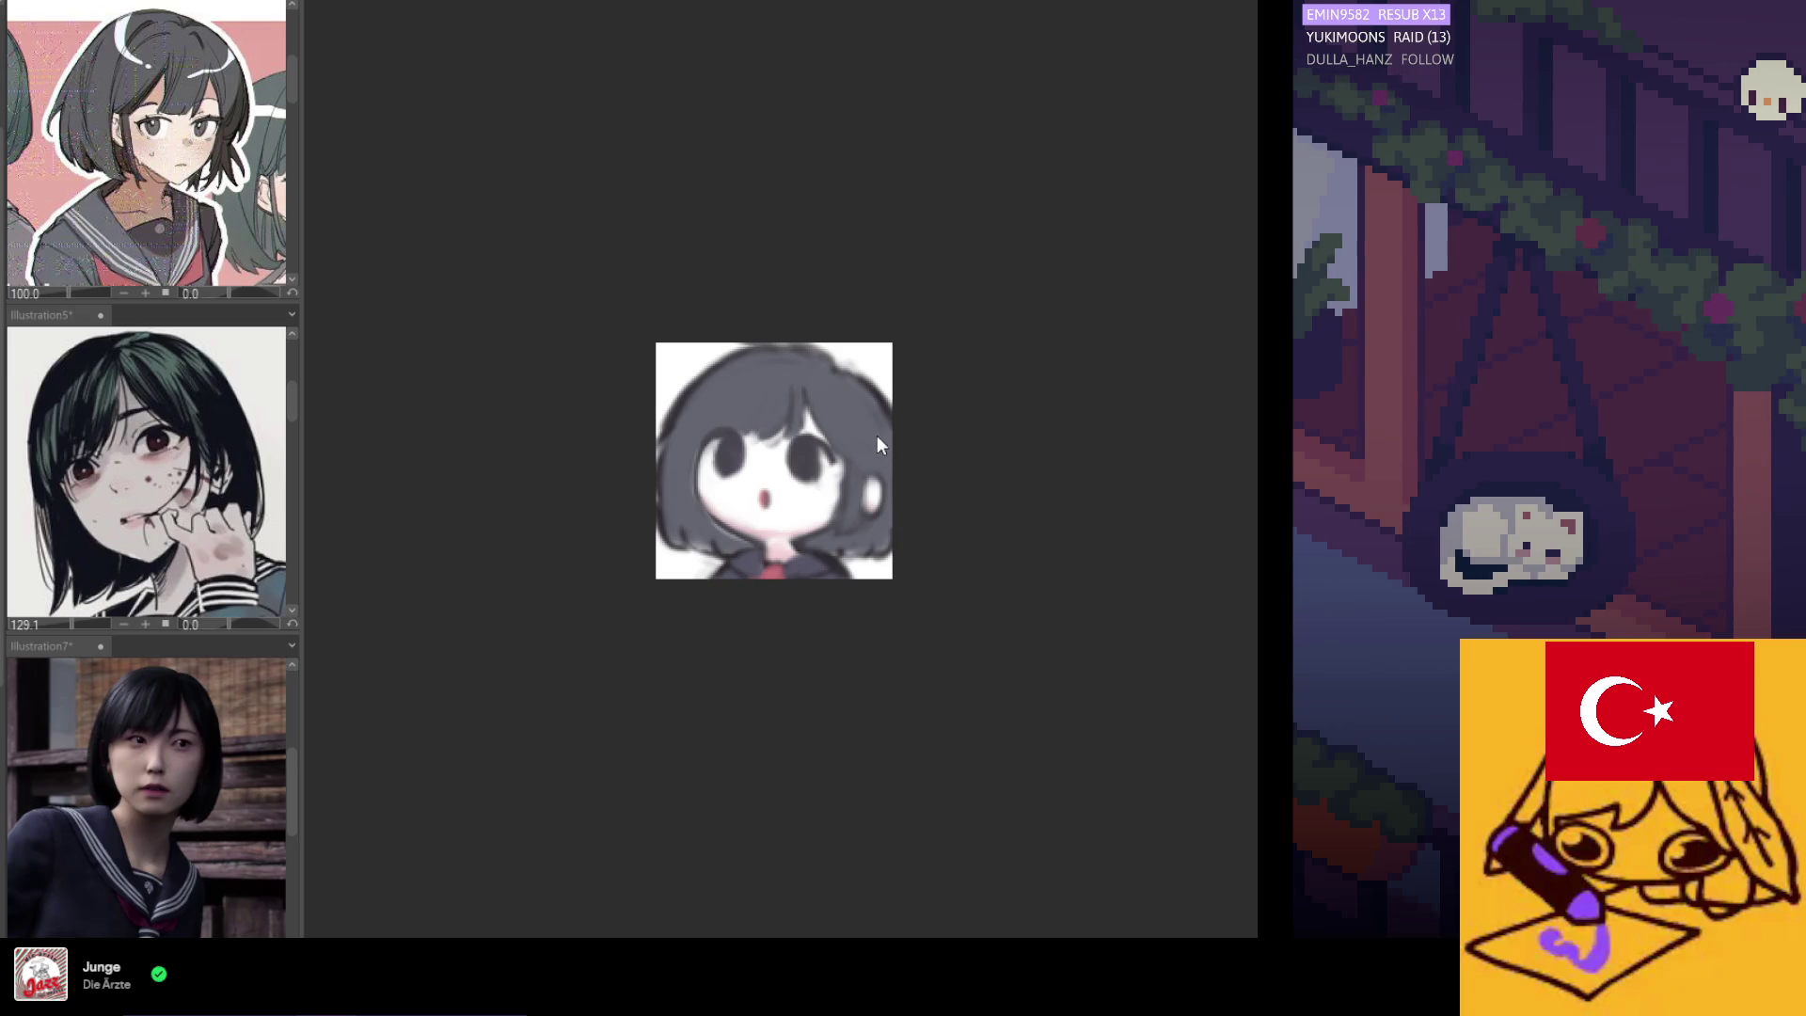
key(ctrl+plus)
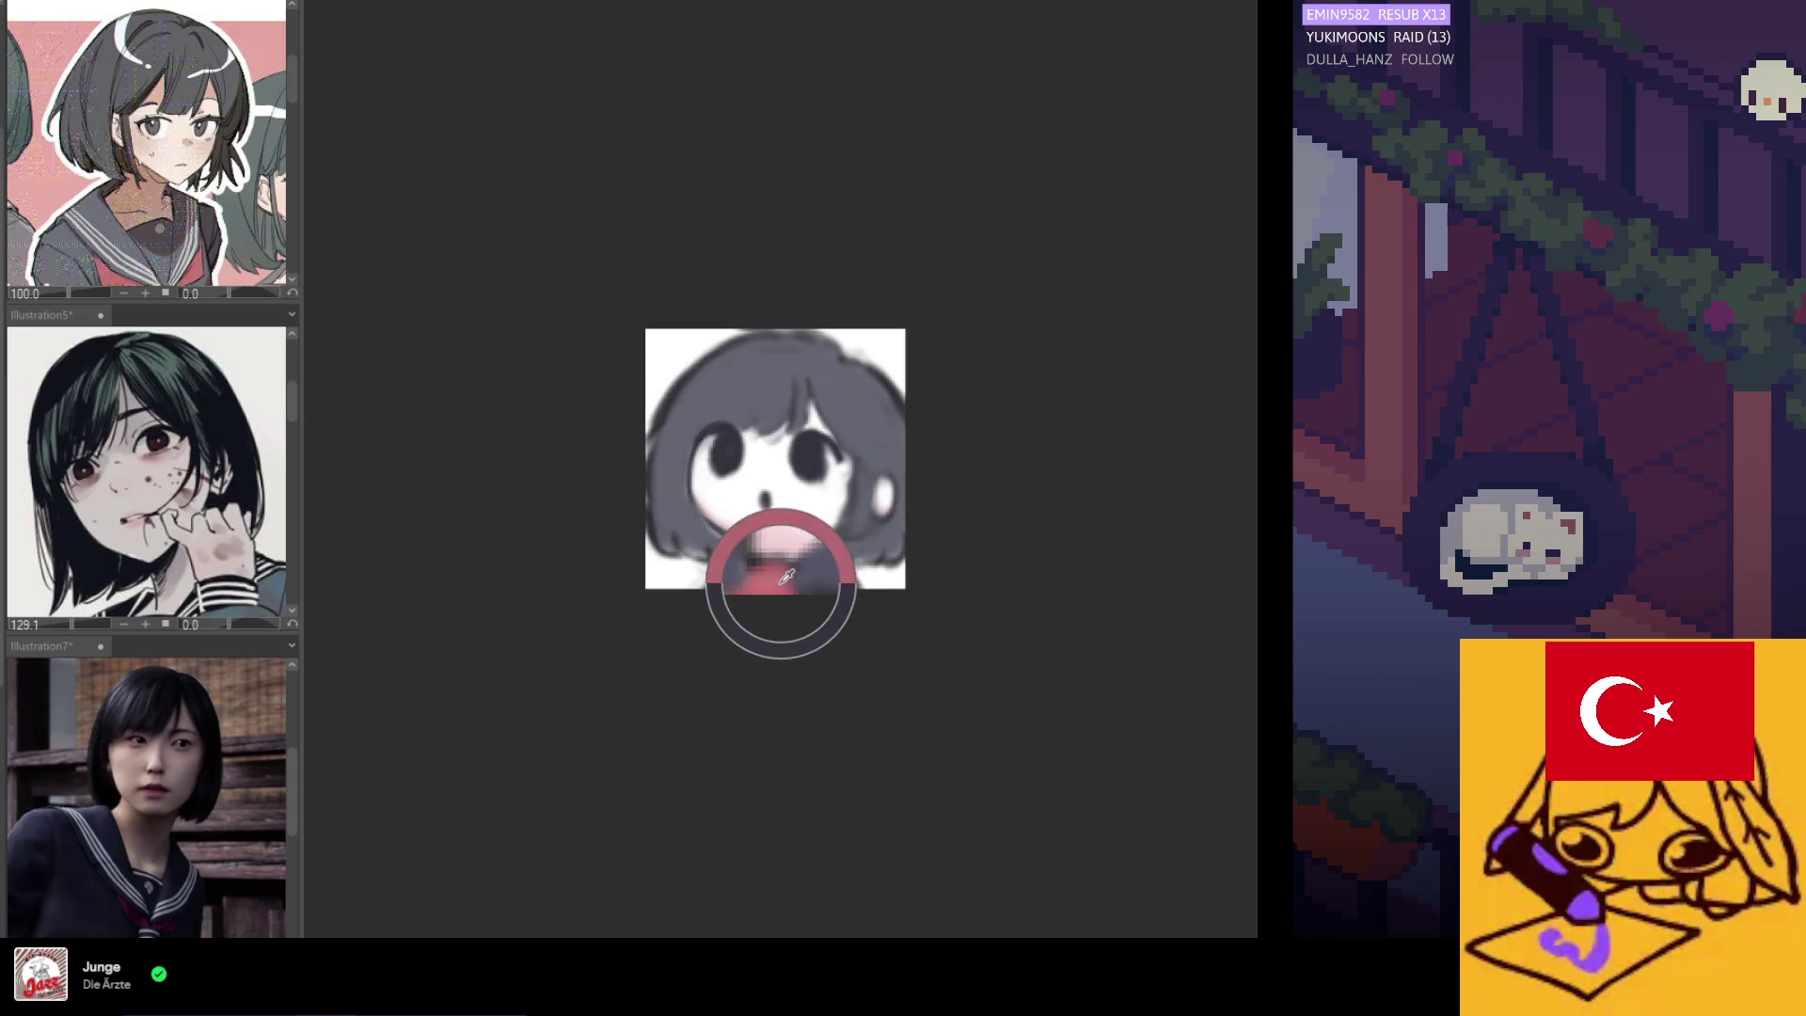
key(ctrl+minus)
key(ctrl+plus)
key(ctrl+plus)
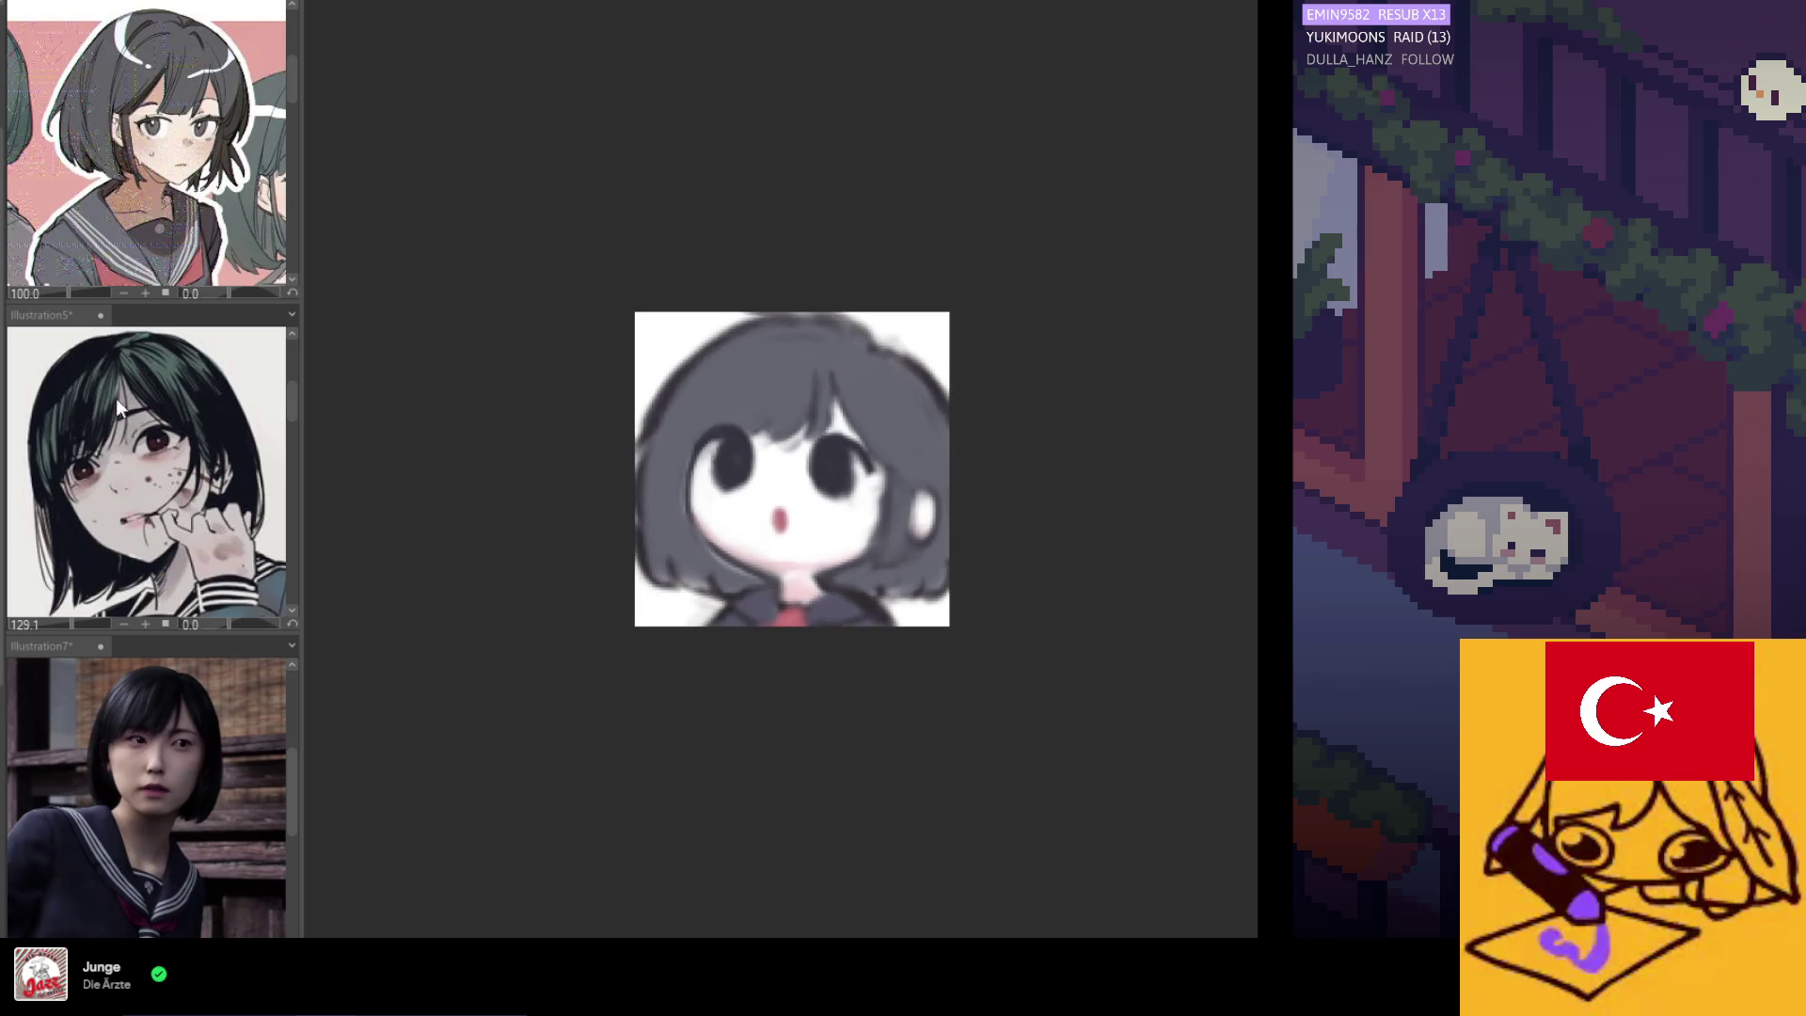
key(ctrl+plus)
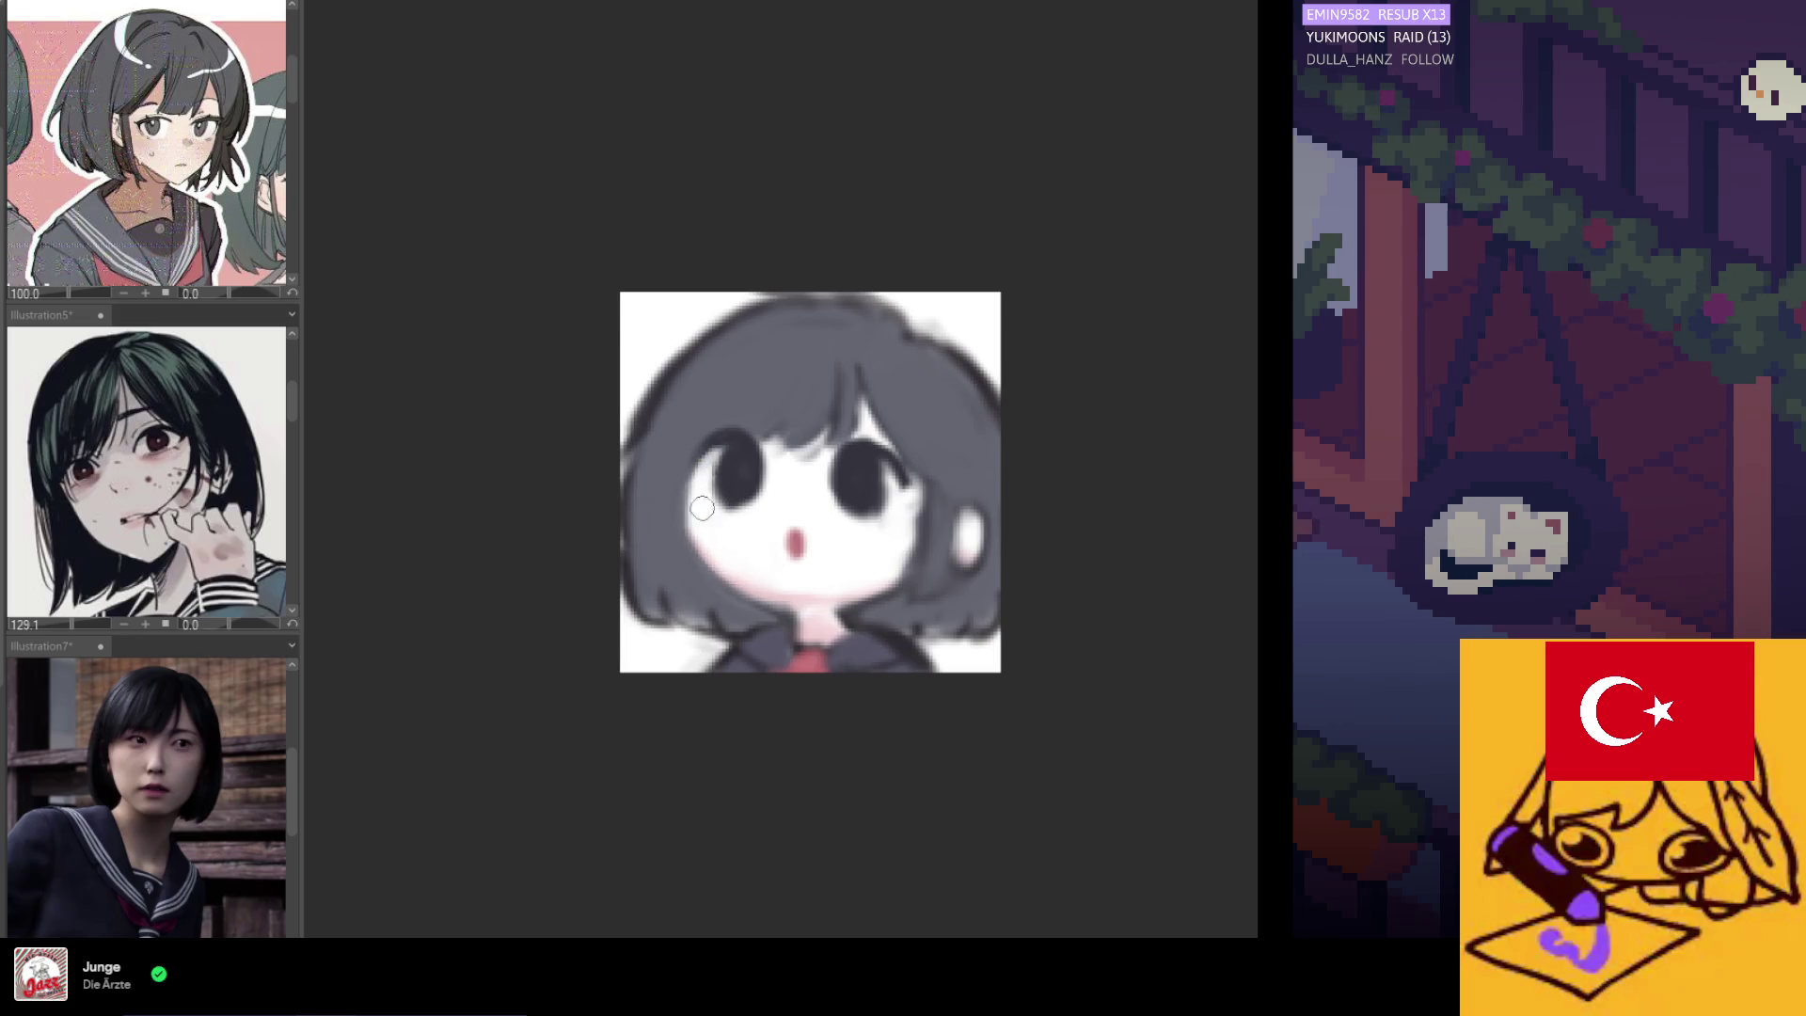
scroll(722, 489, down, 3)
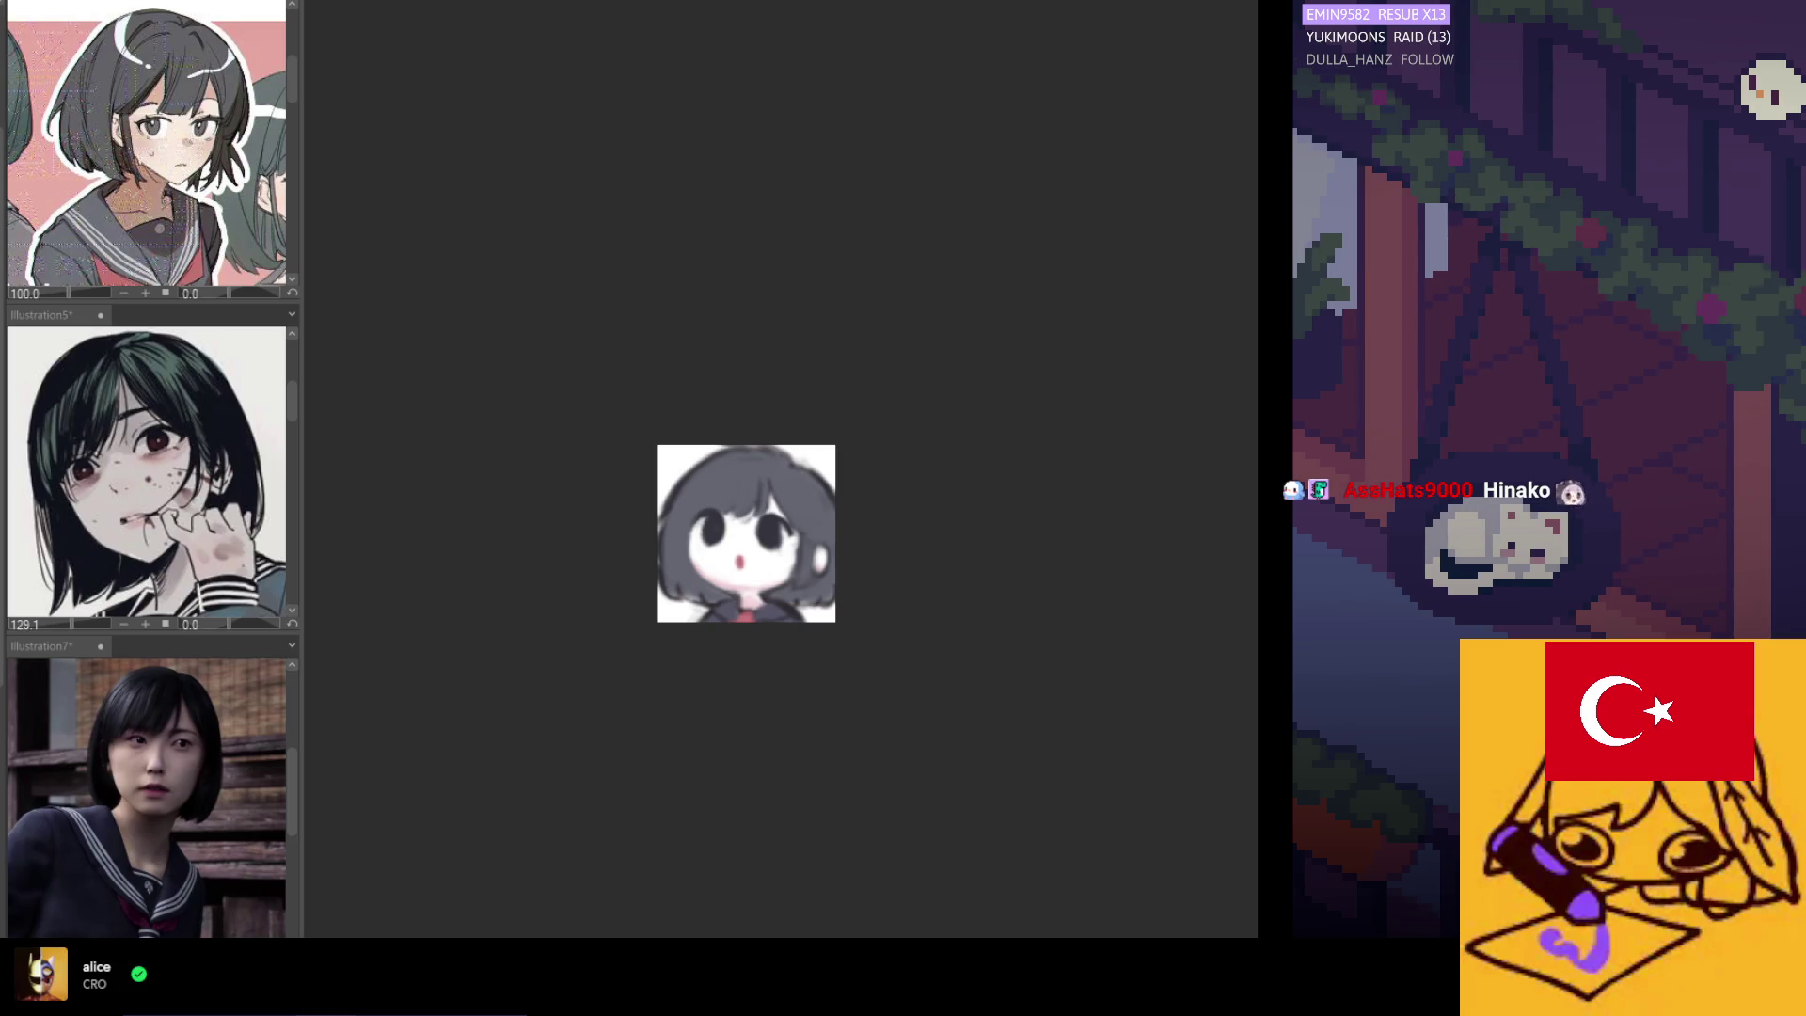
scroll(803, 577, up, 4)
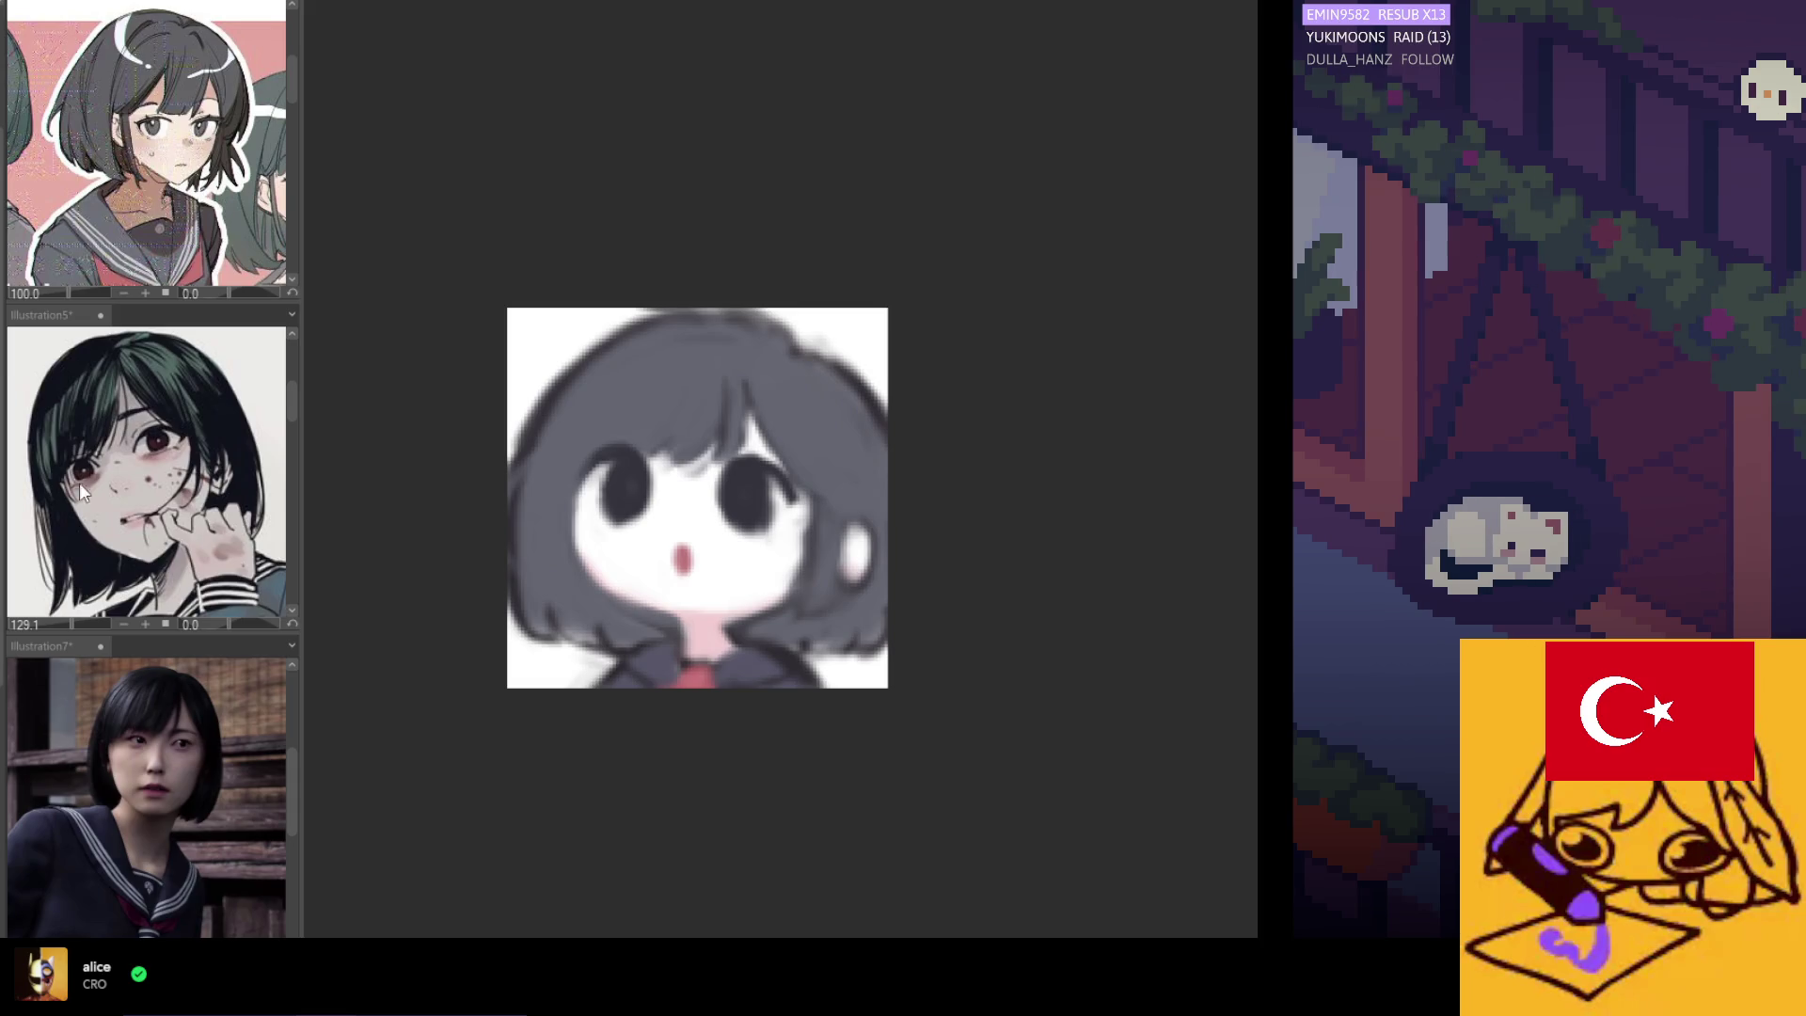
Squeeze the artwork in slightly from its left, right and top edges and apply the transform.
key(ctrl+t)
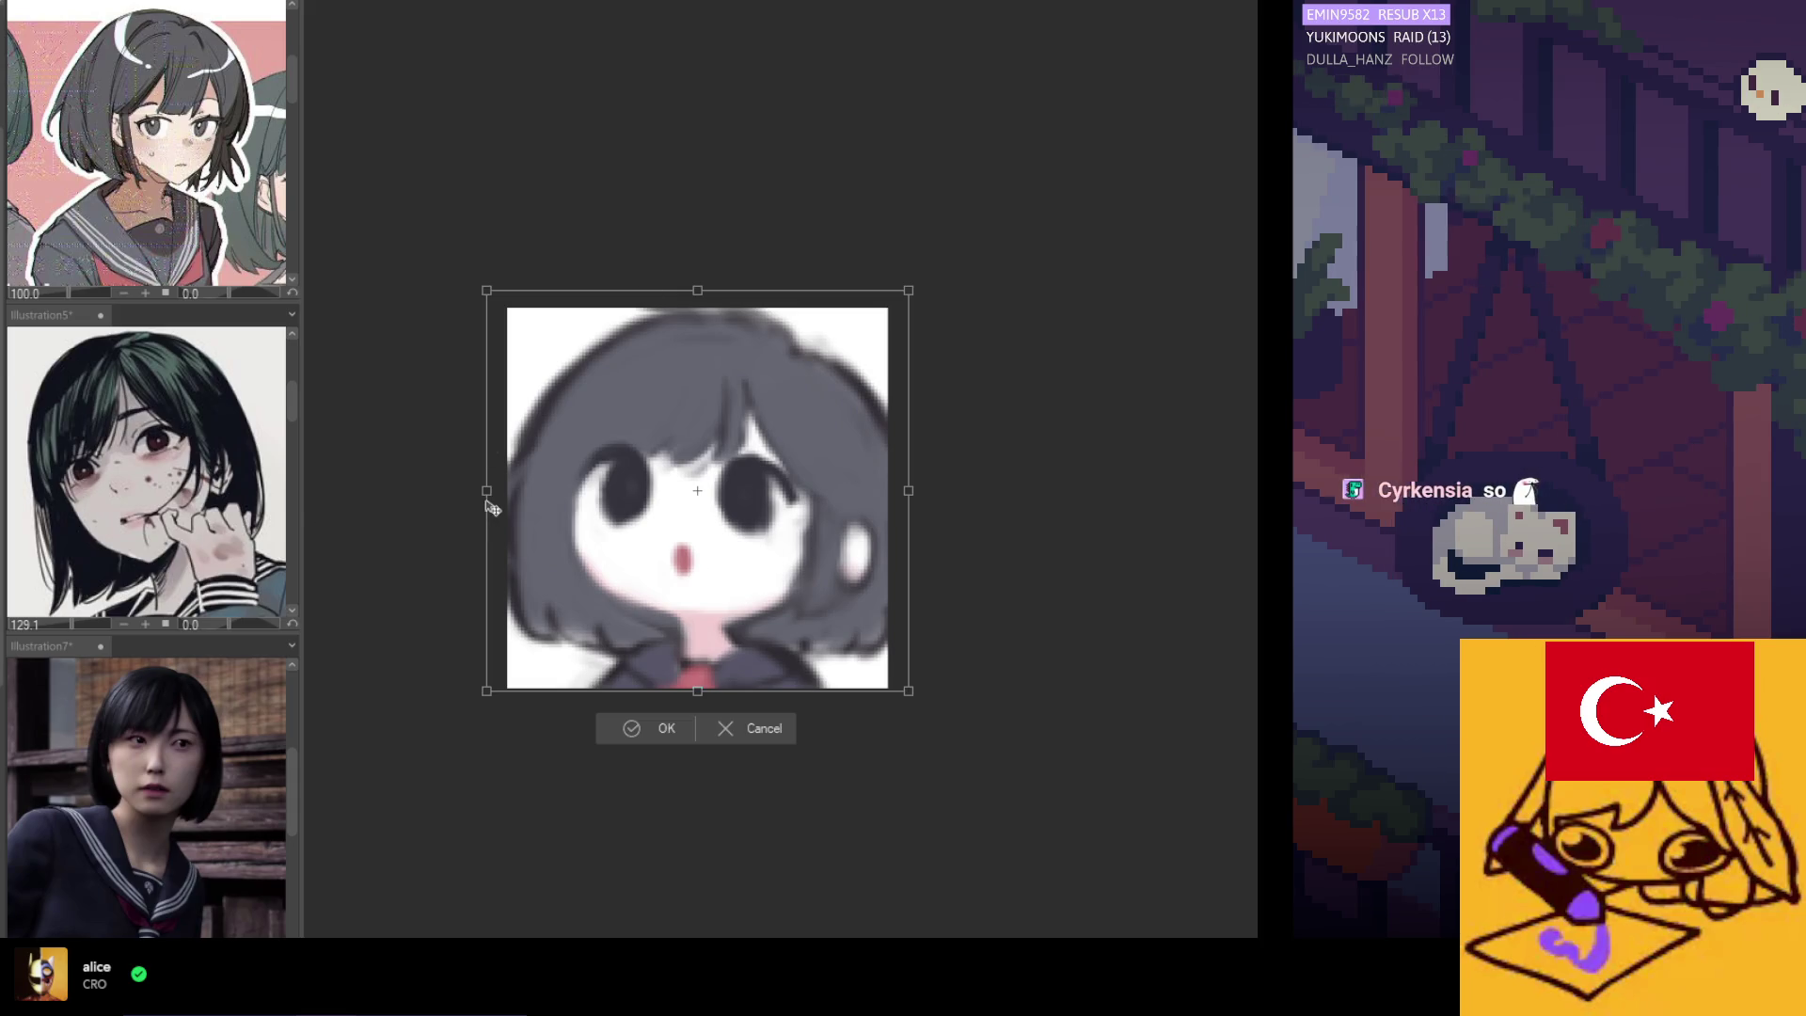
drag(487, 494, 490, 493)
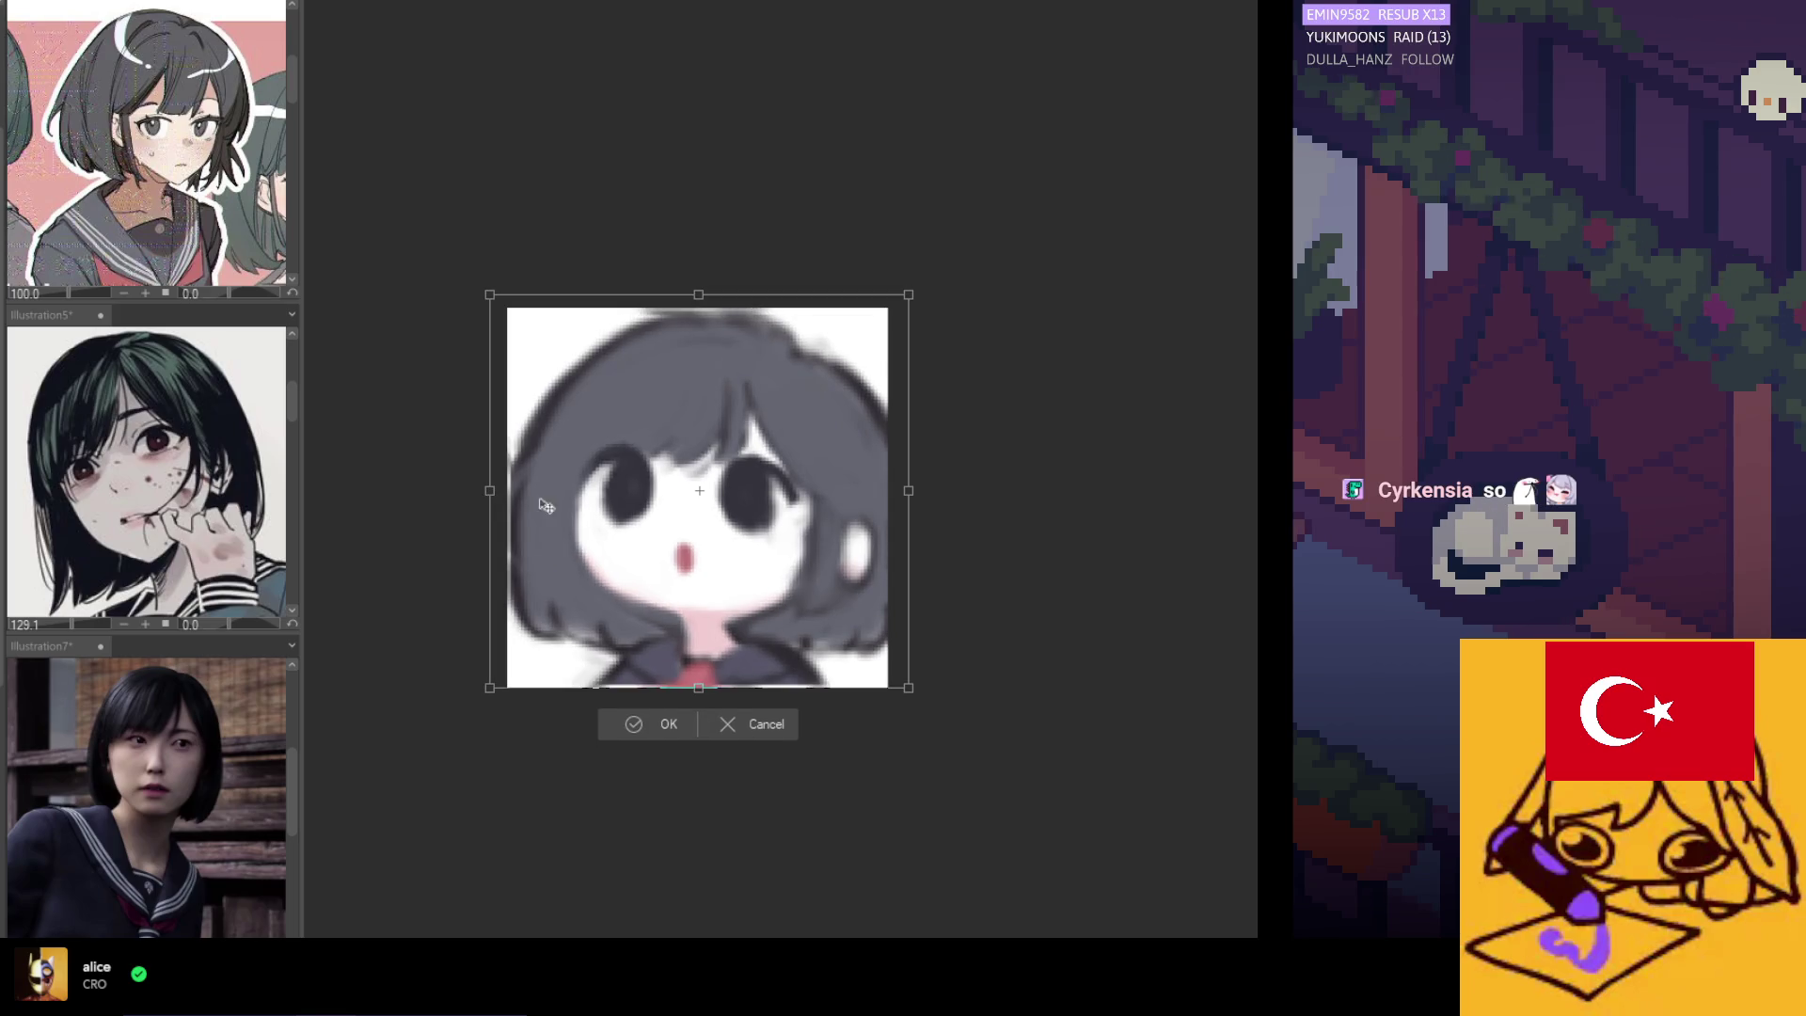
drag(909, 491, 902, 491)
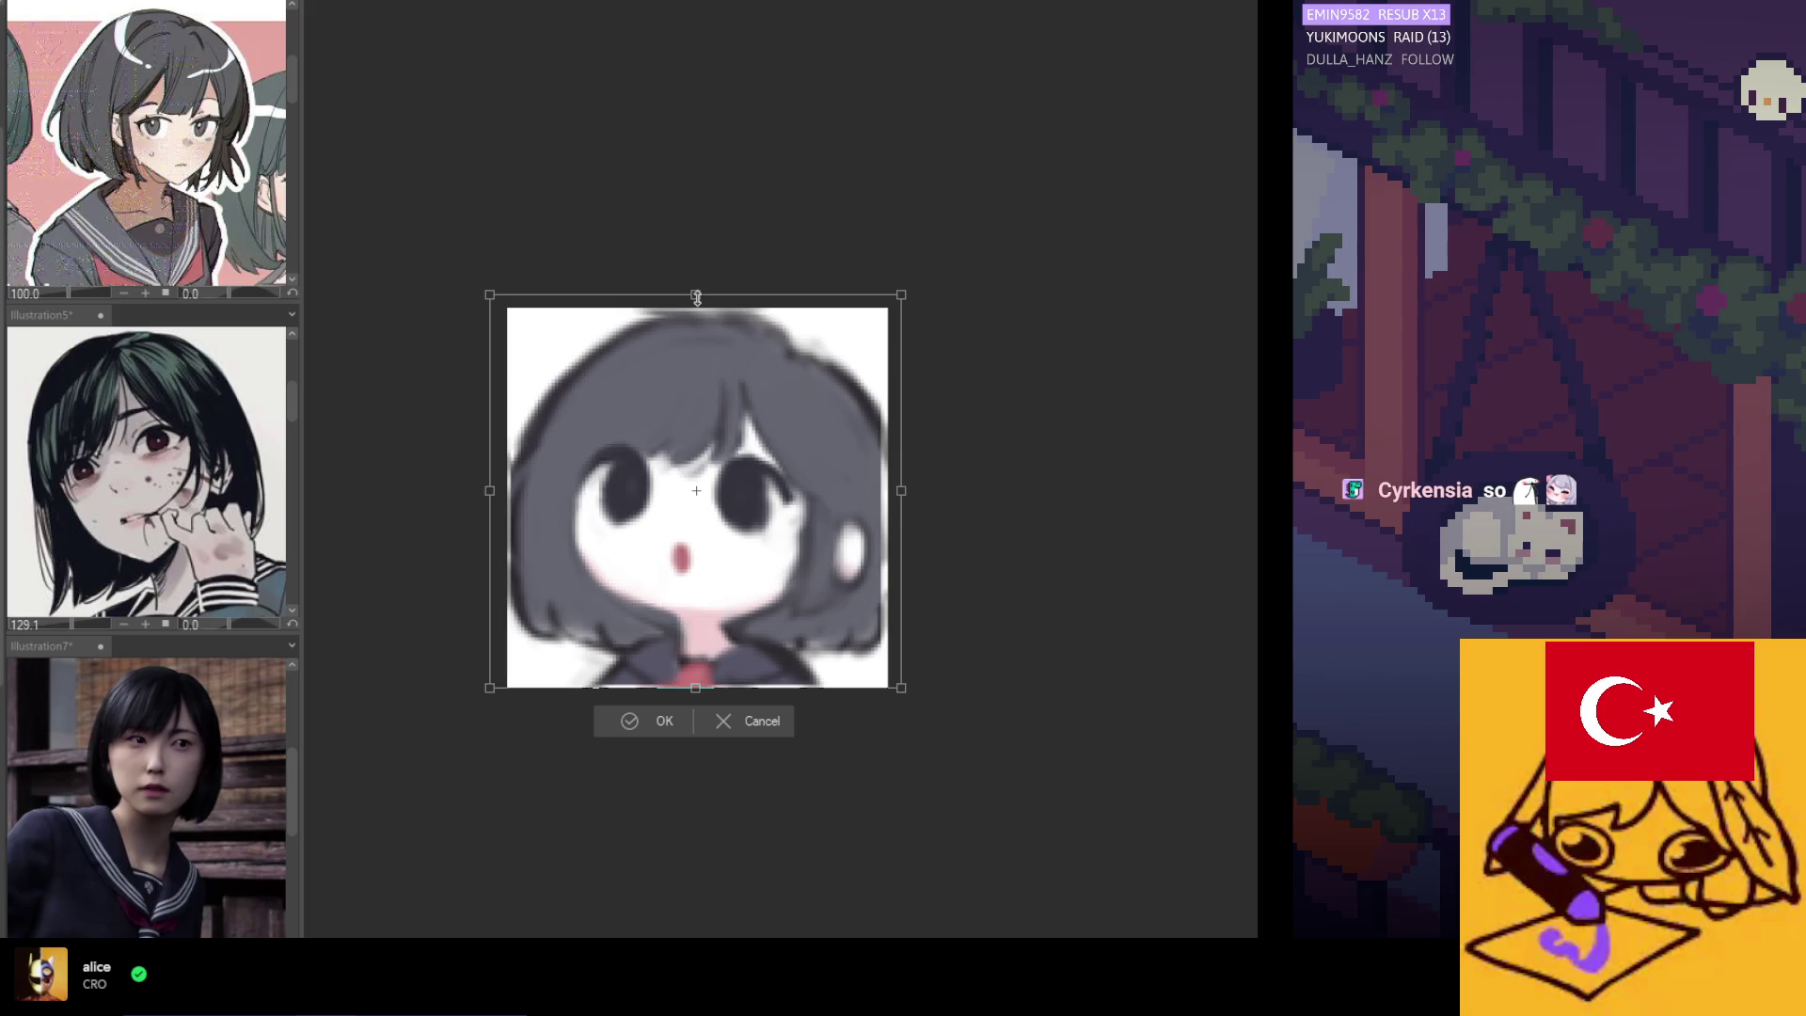
drag(698, 297, 697, 304)
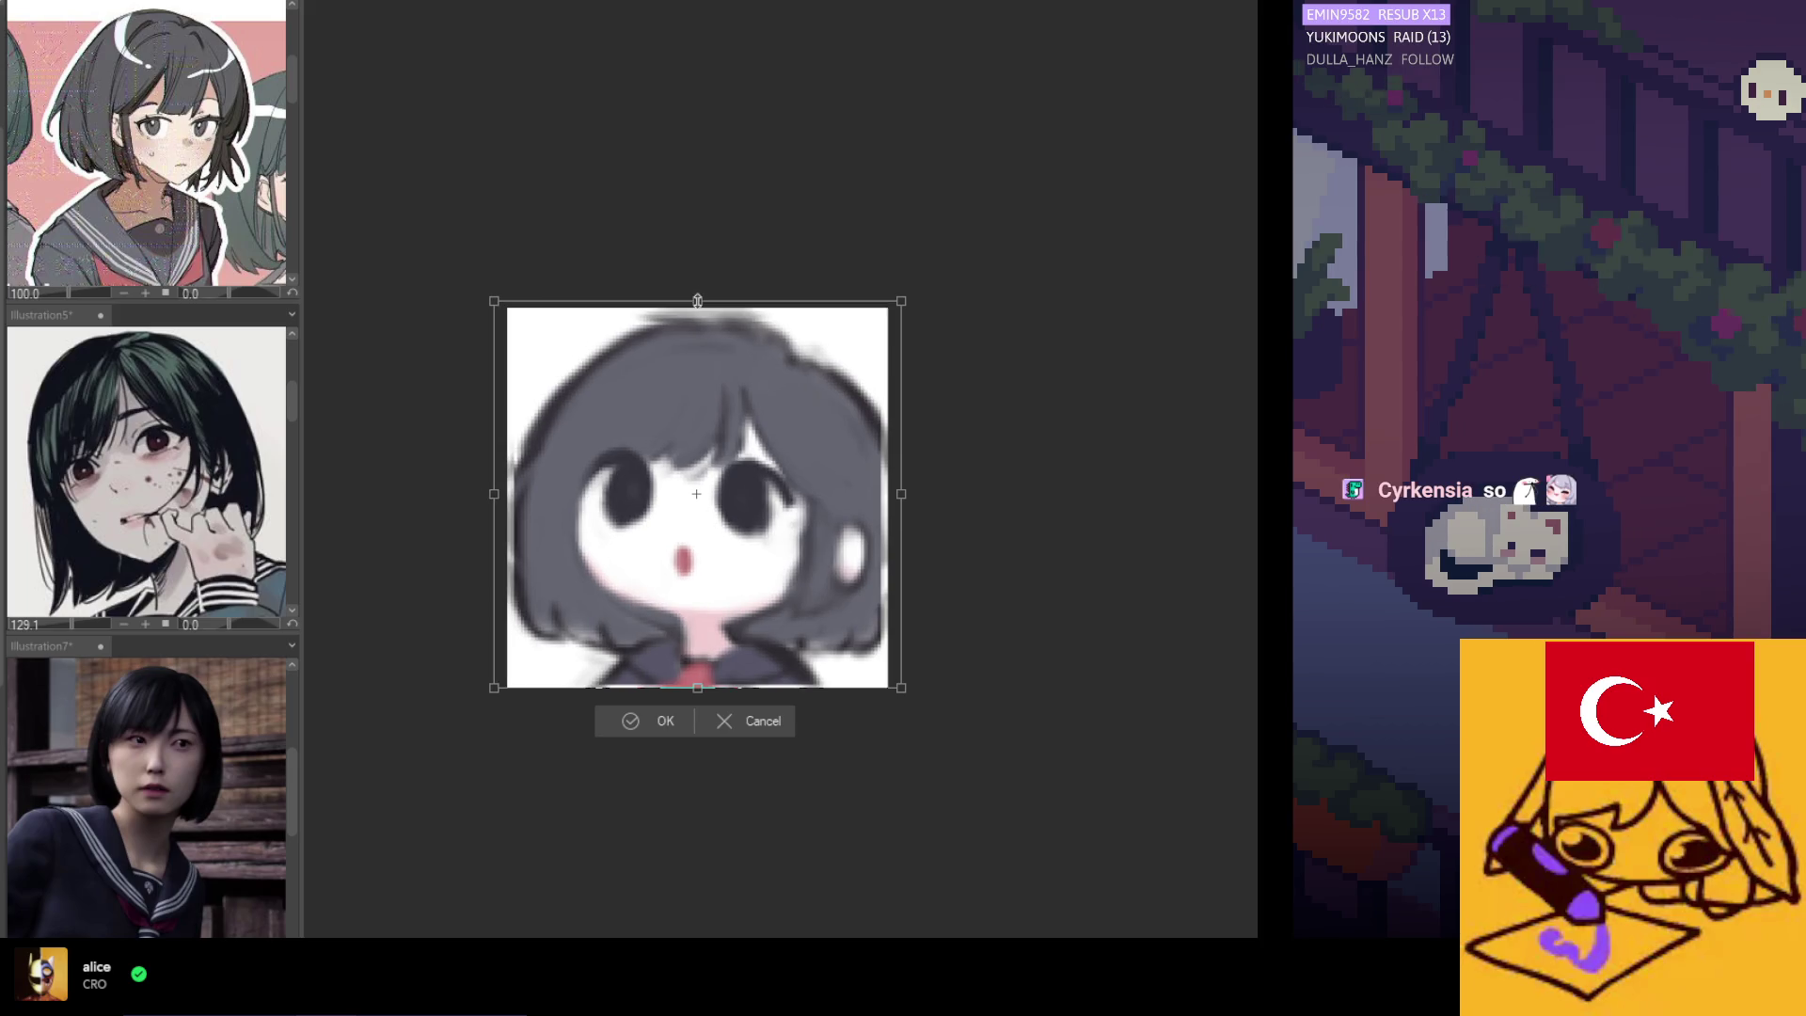
click(671, 734)
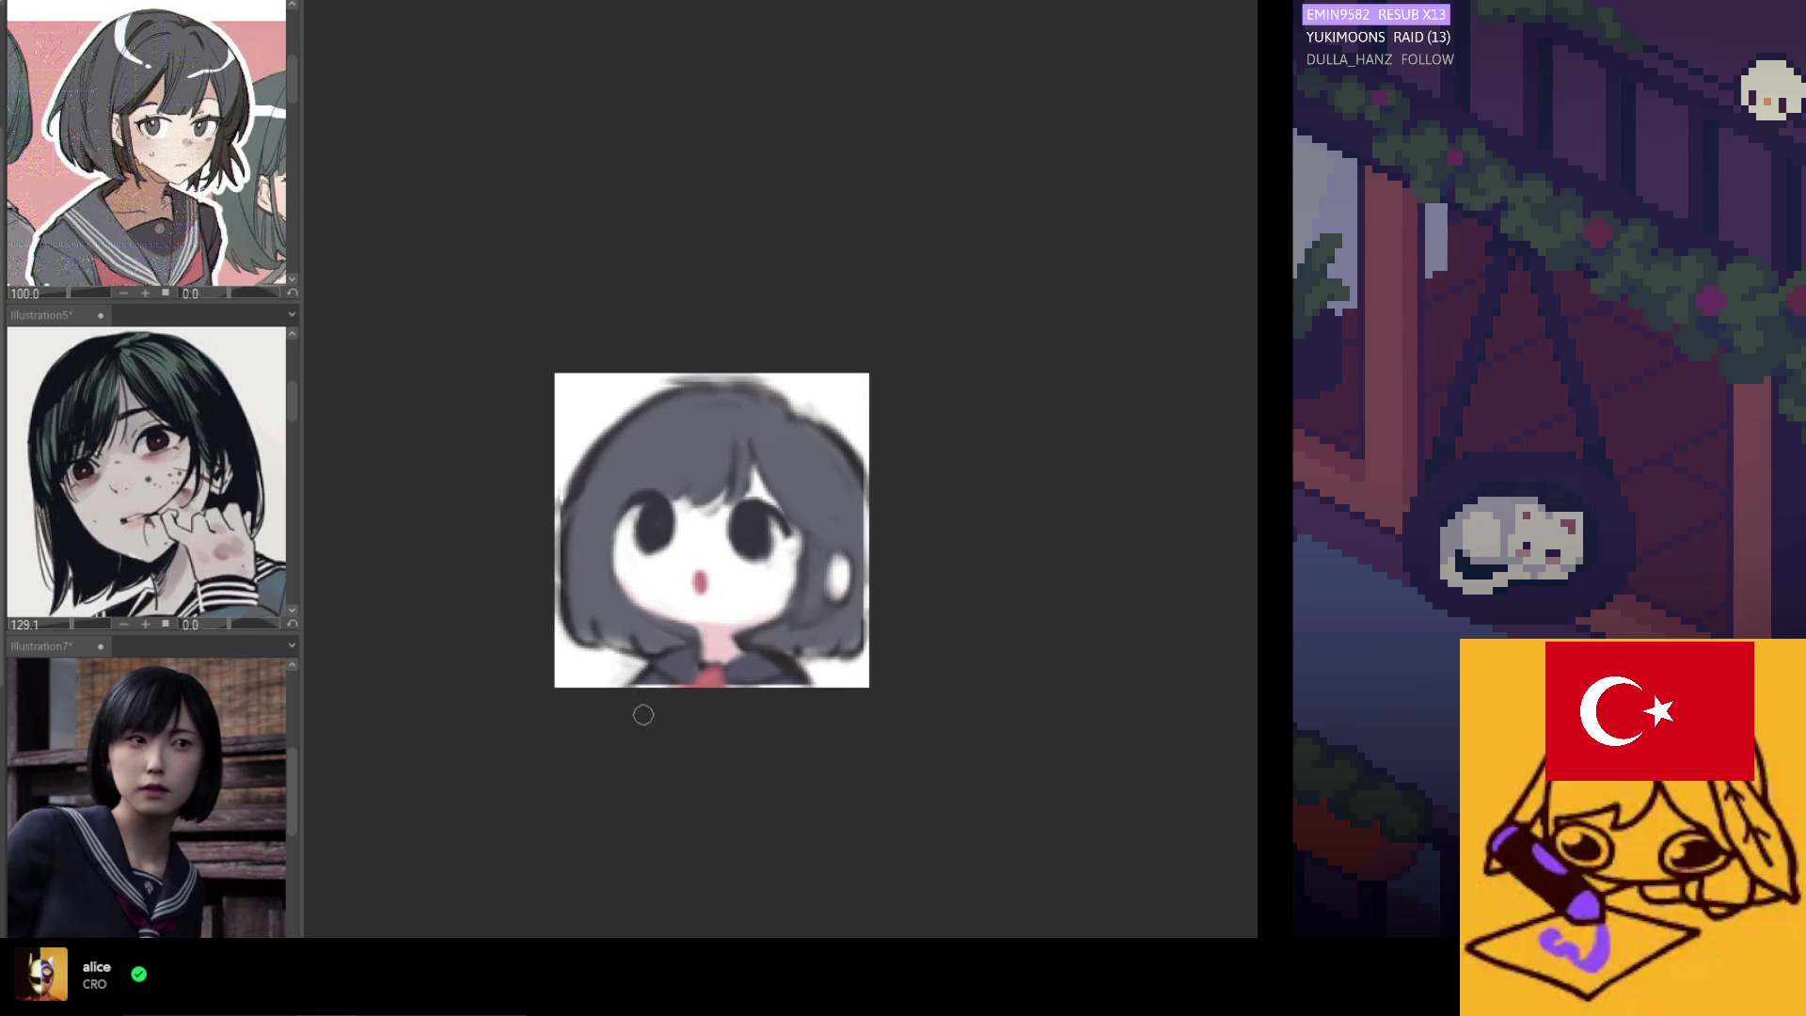
Shade the hair's right edge darker grey after discarding a trial white highlight.
scroll(644, 715, up, 1)
scroll(628, 497, up, 1)
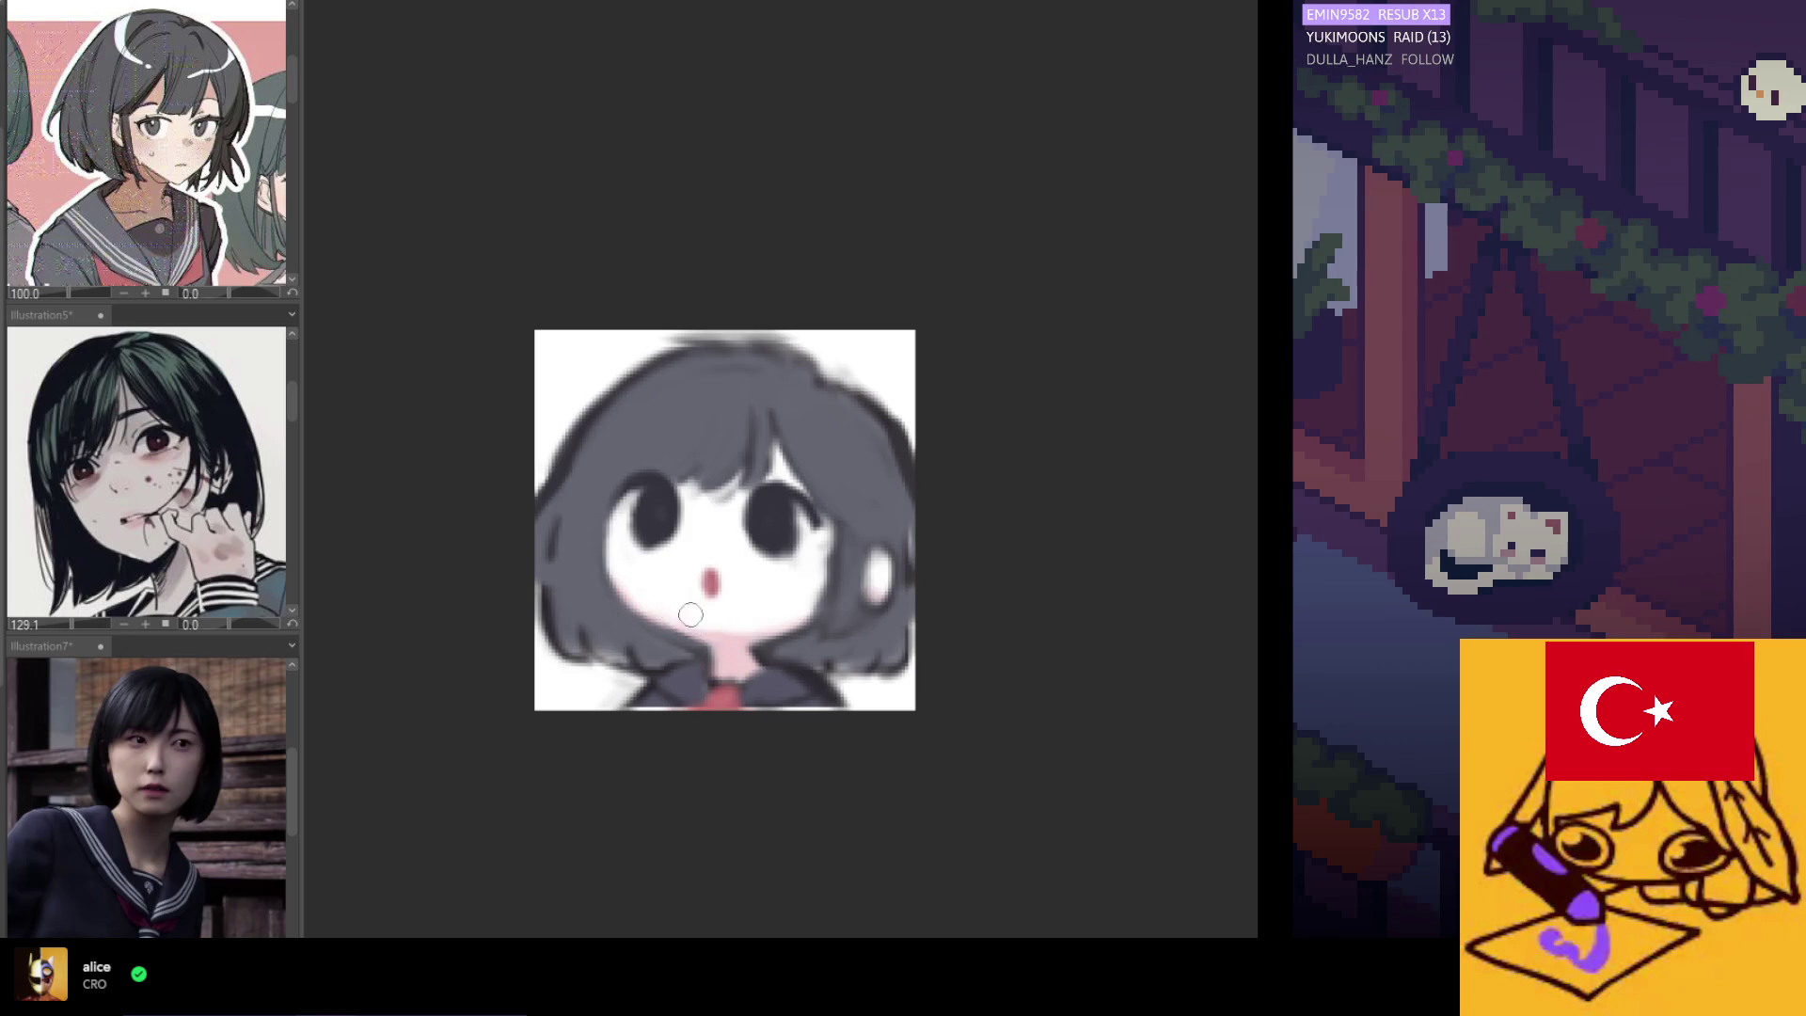
drag(846, 503, 845, 514)
key(ctrl+z)
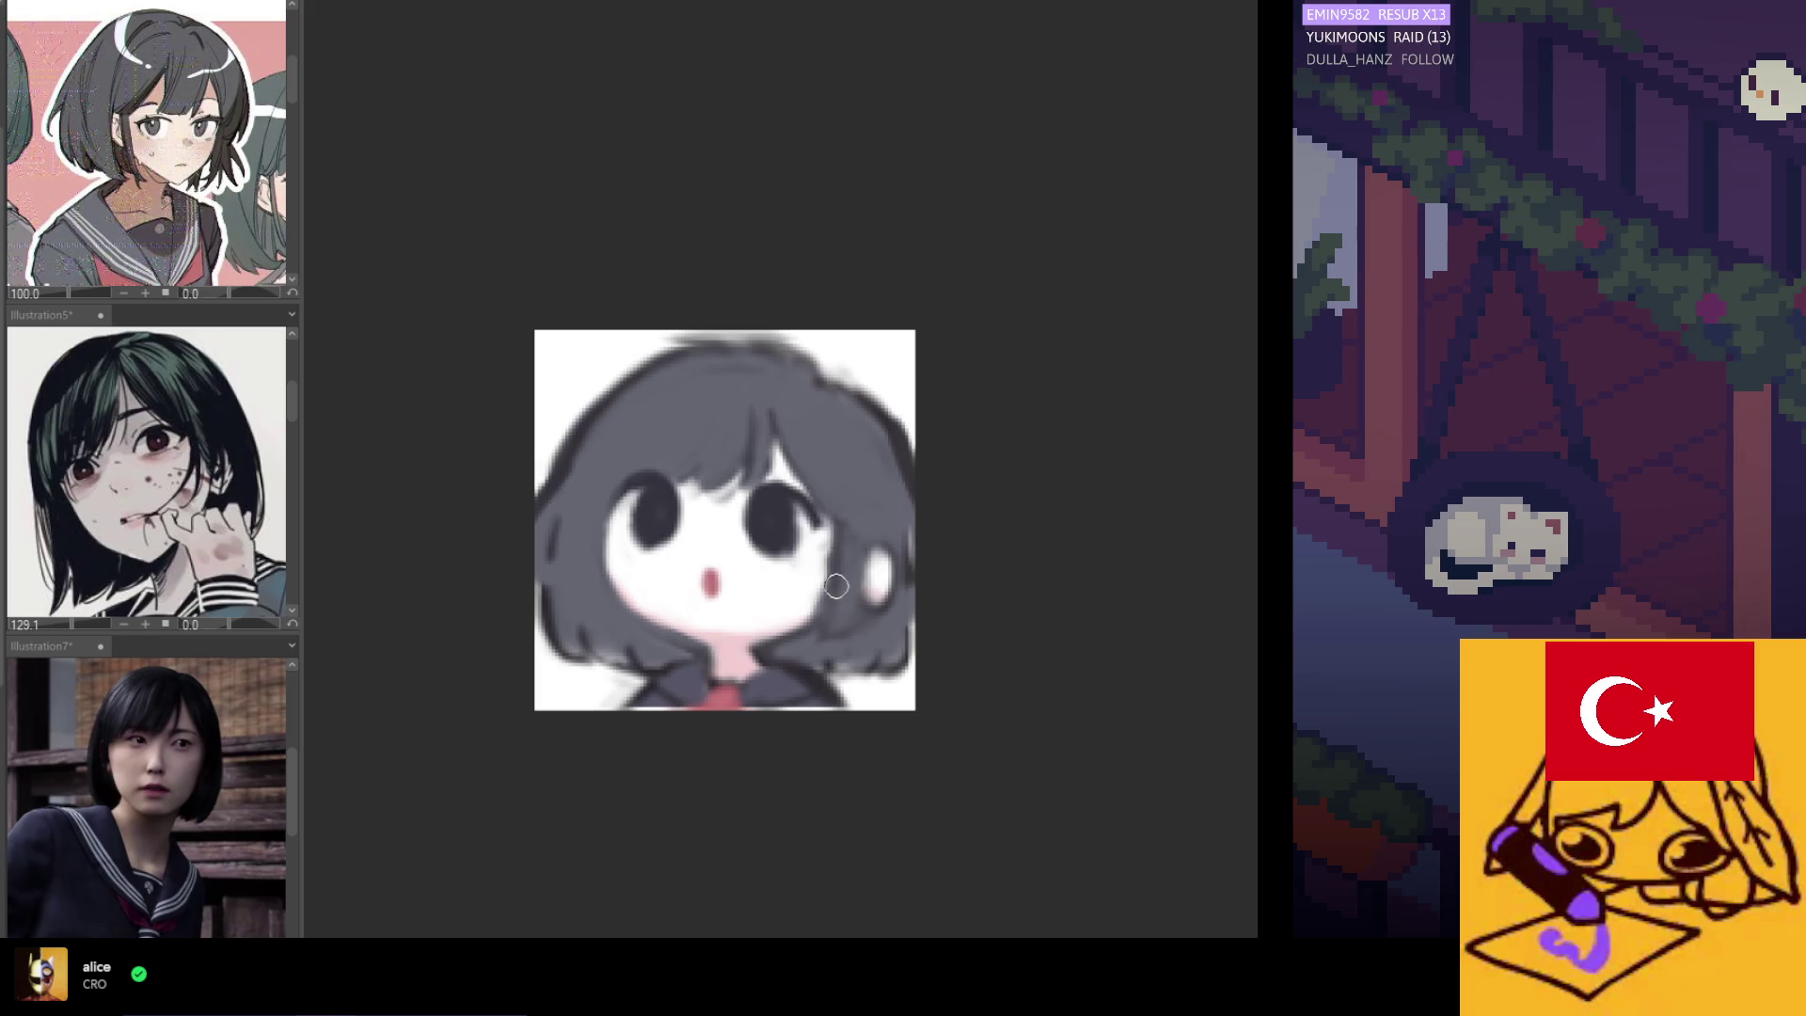
mouse_move(846, 658)
mouse_down()
mouse_move(908, 616)
mouse_move(912, 649)
mouse_up()
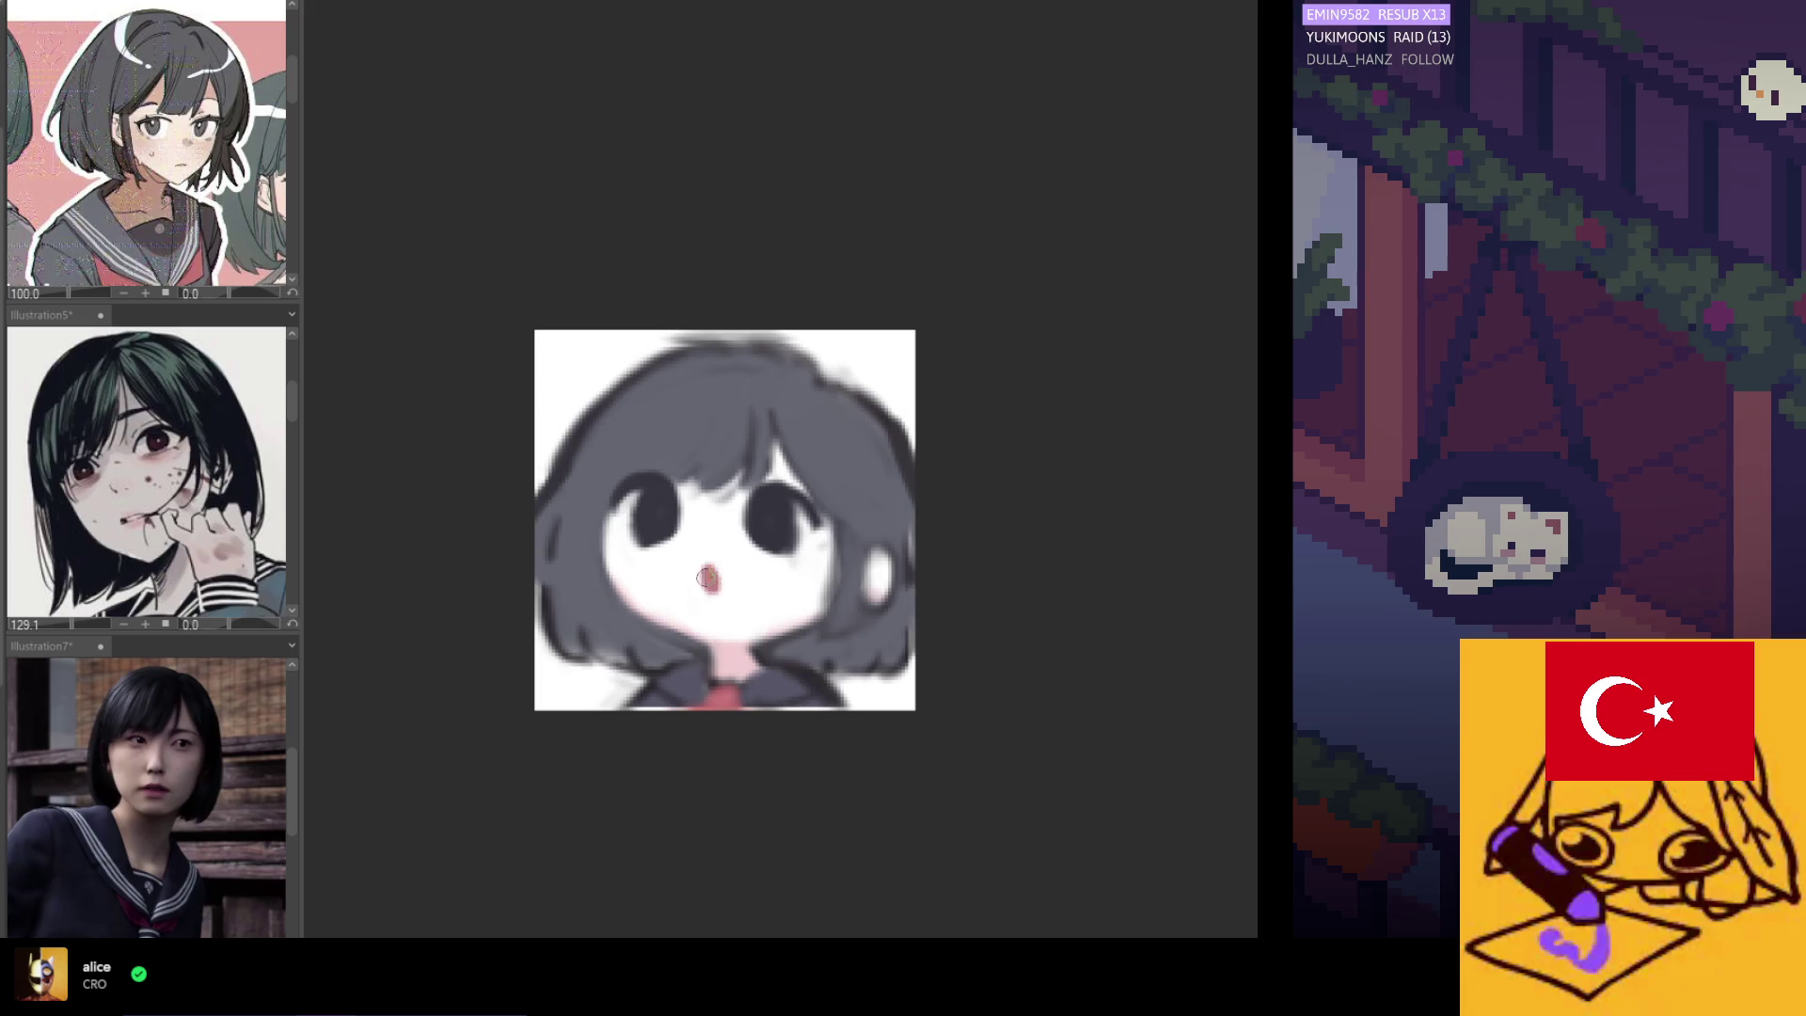
scroll(691, 510, up, 2)
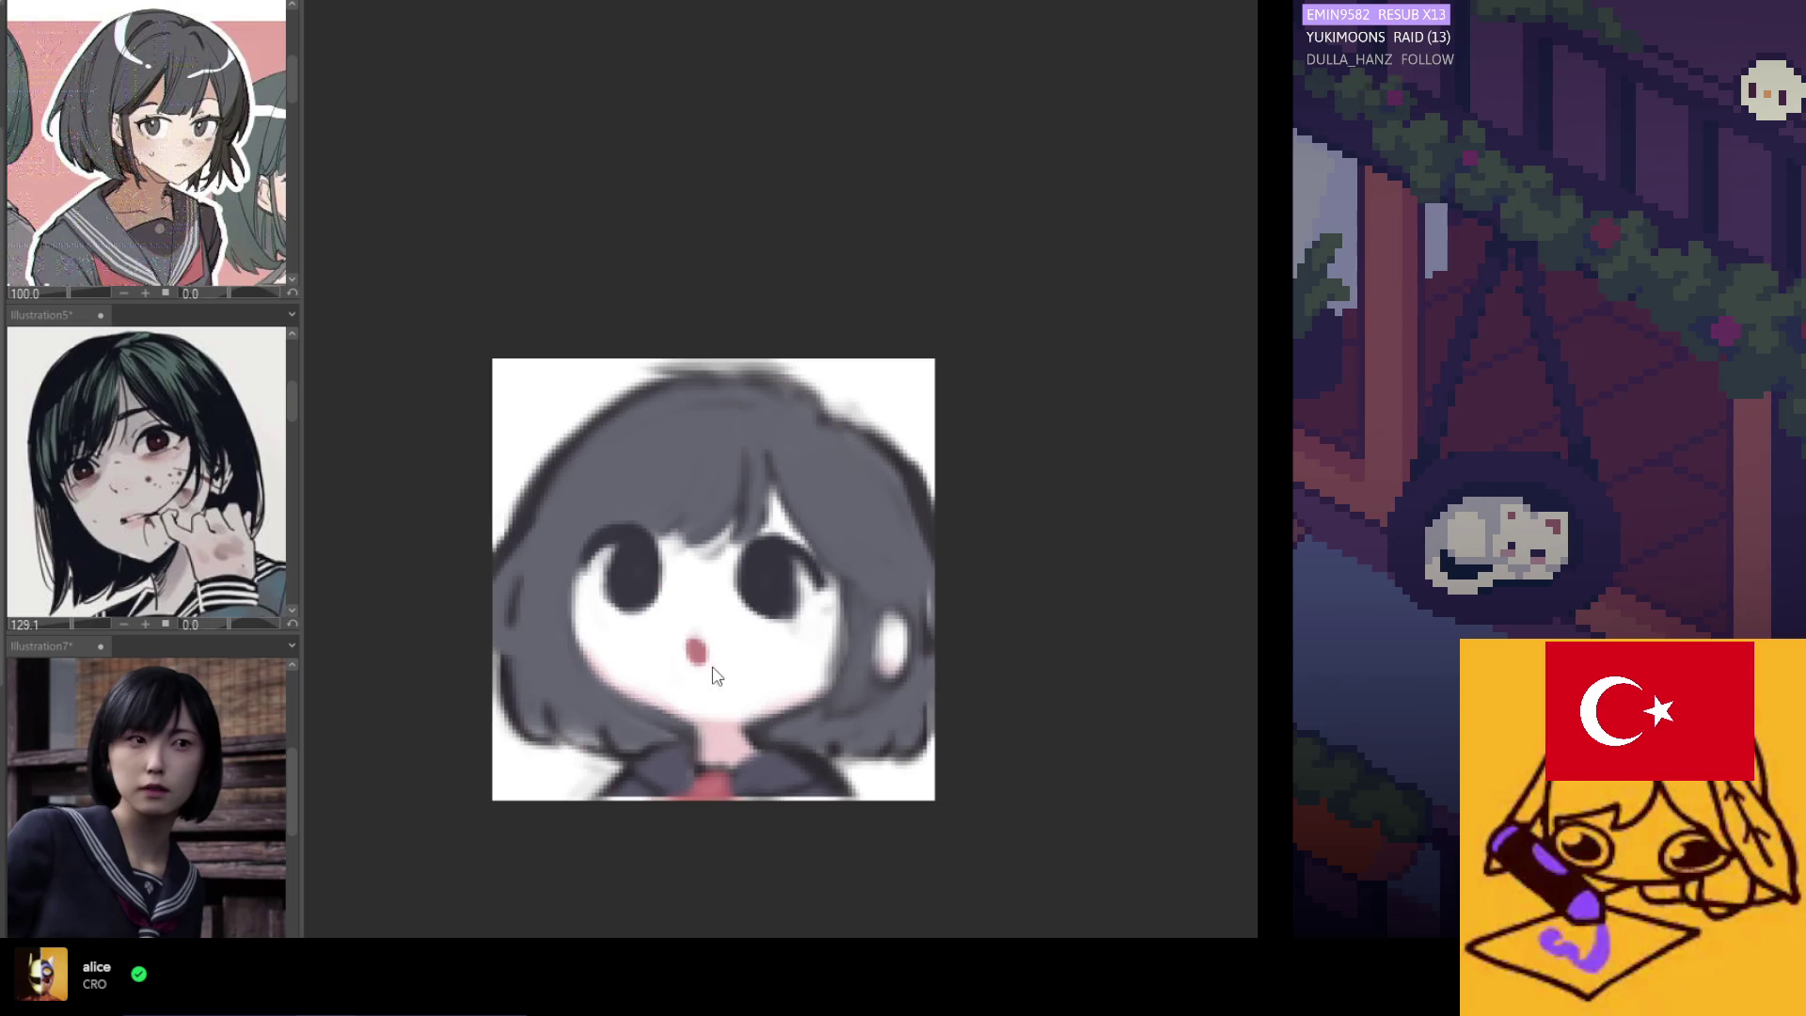
drag(708, 631, 859, 556)
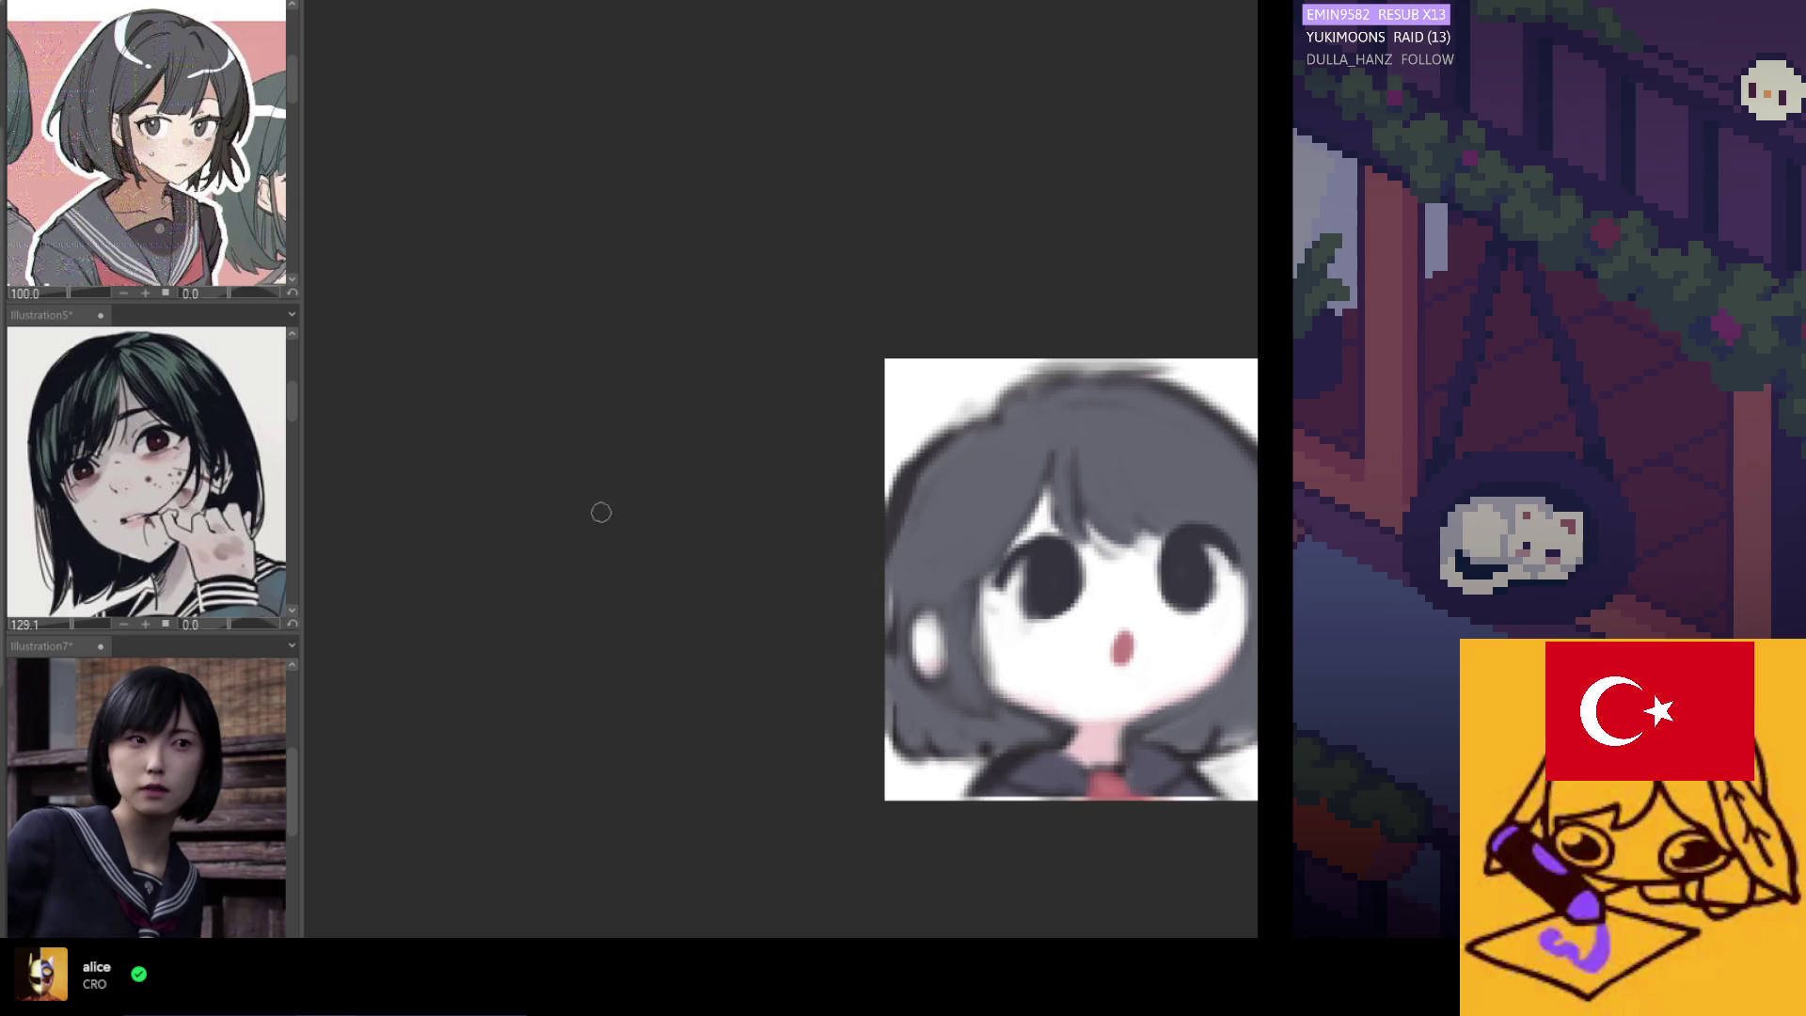
scroll(718, 686, down, 3)
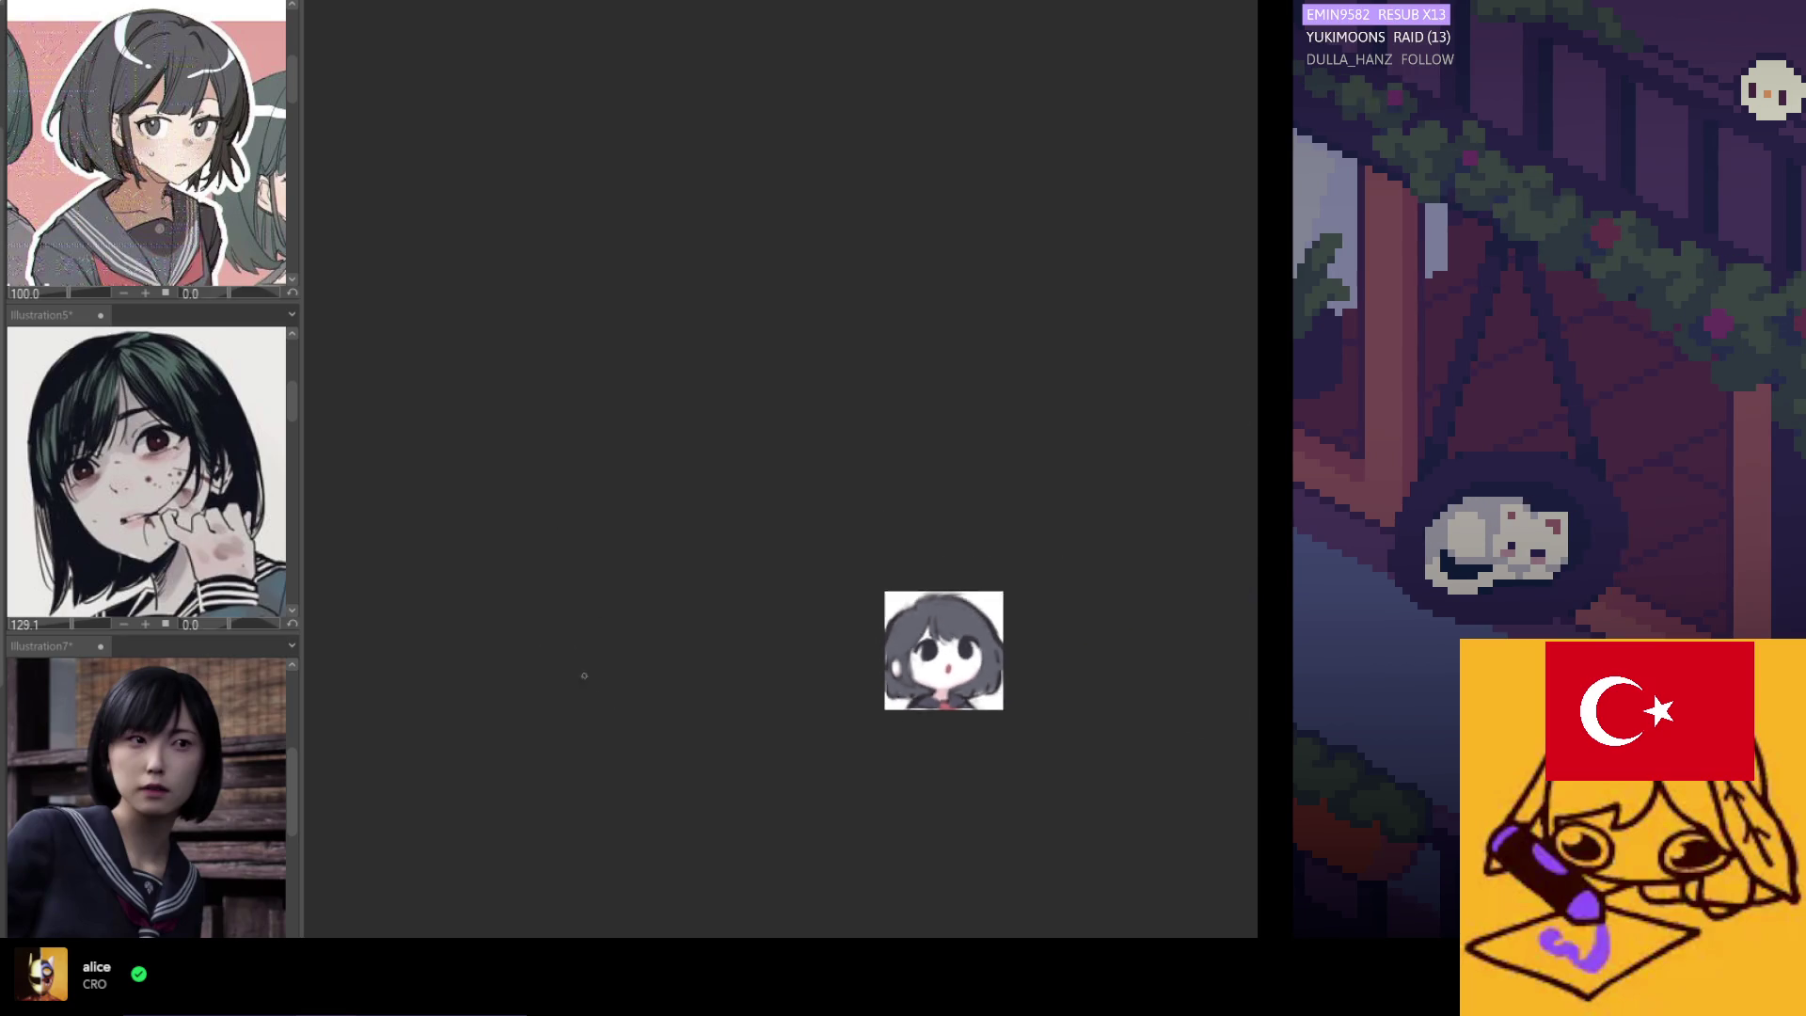
scroll(932, 696, up, 3)
drag(978, 648, 798, 648)
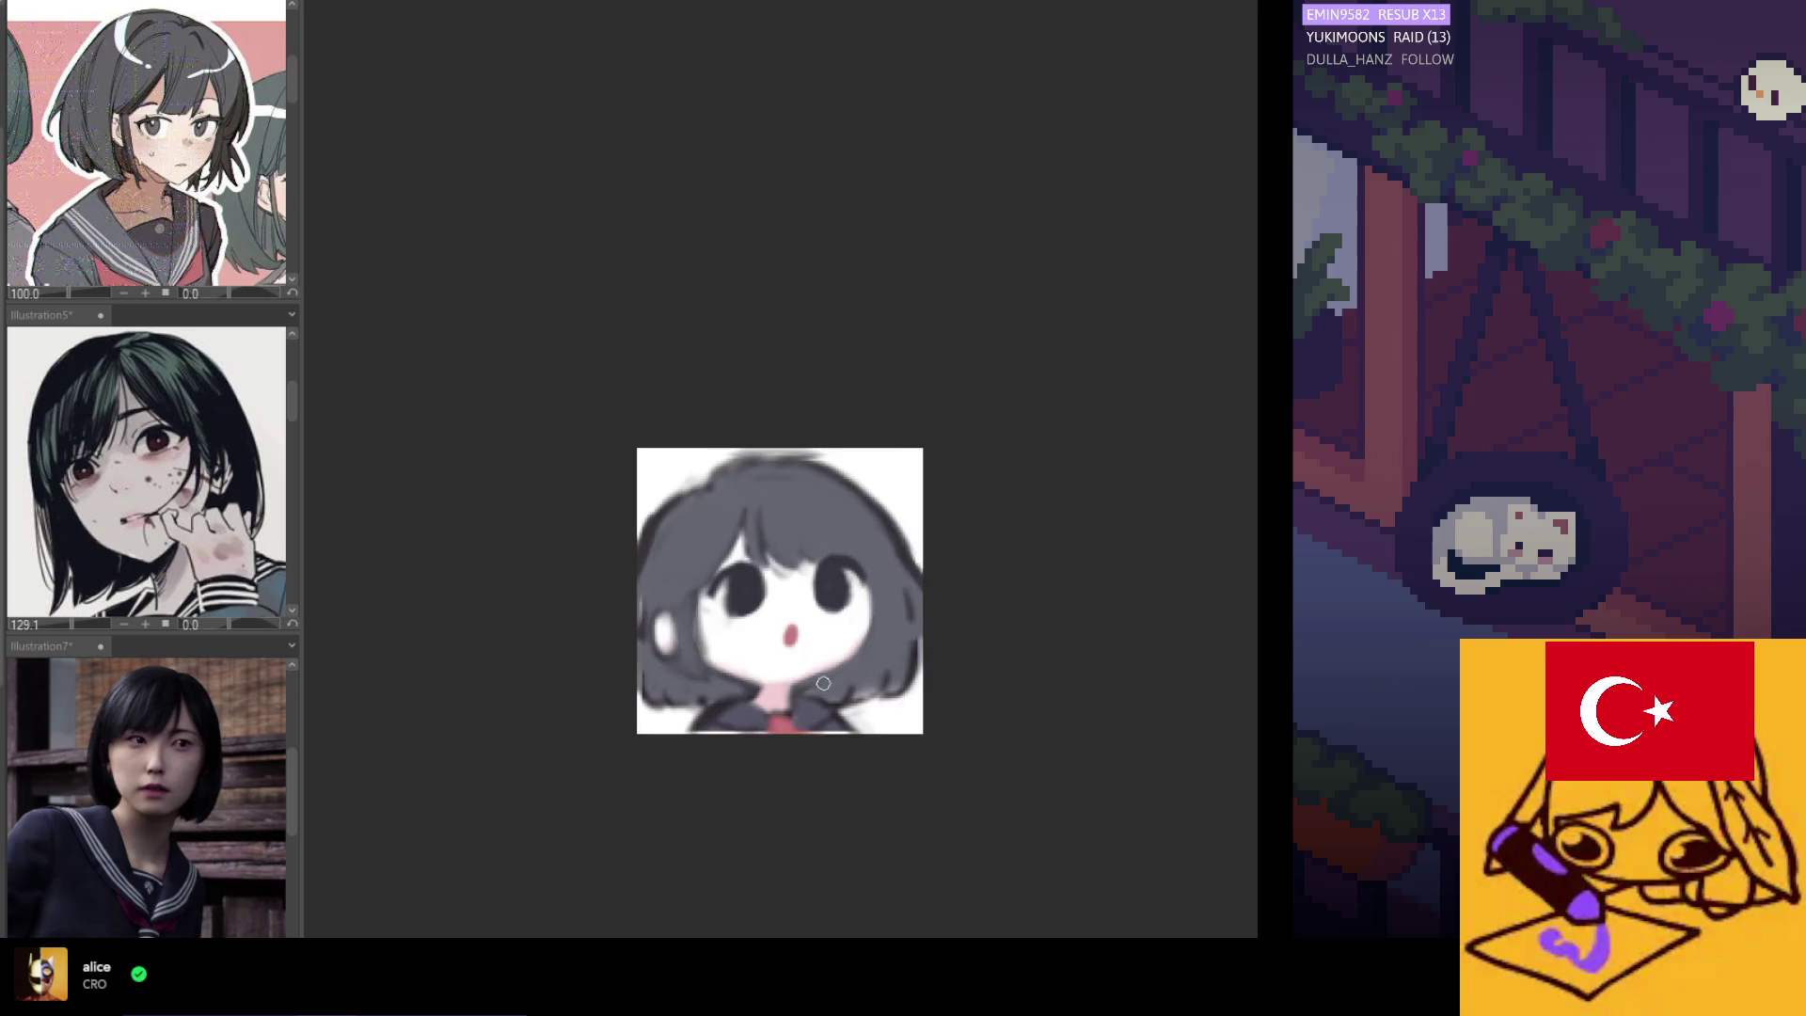
scroll(797, 647, up, 2)
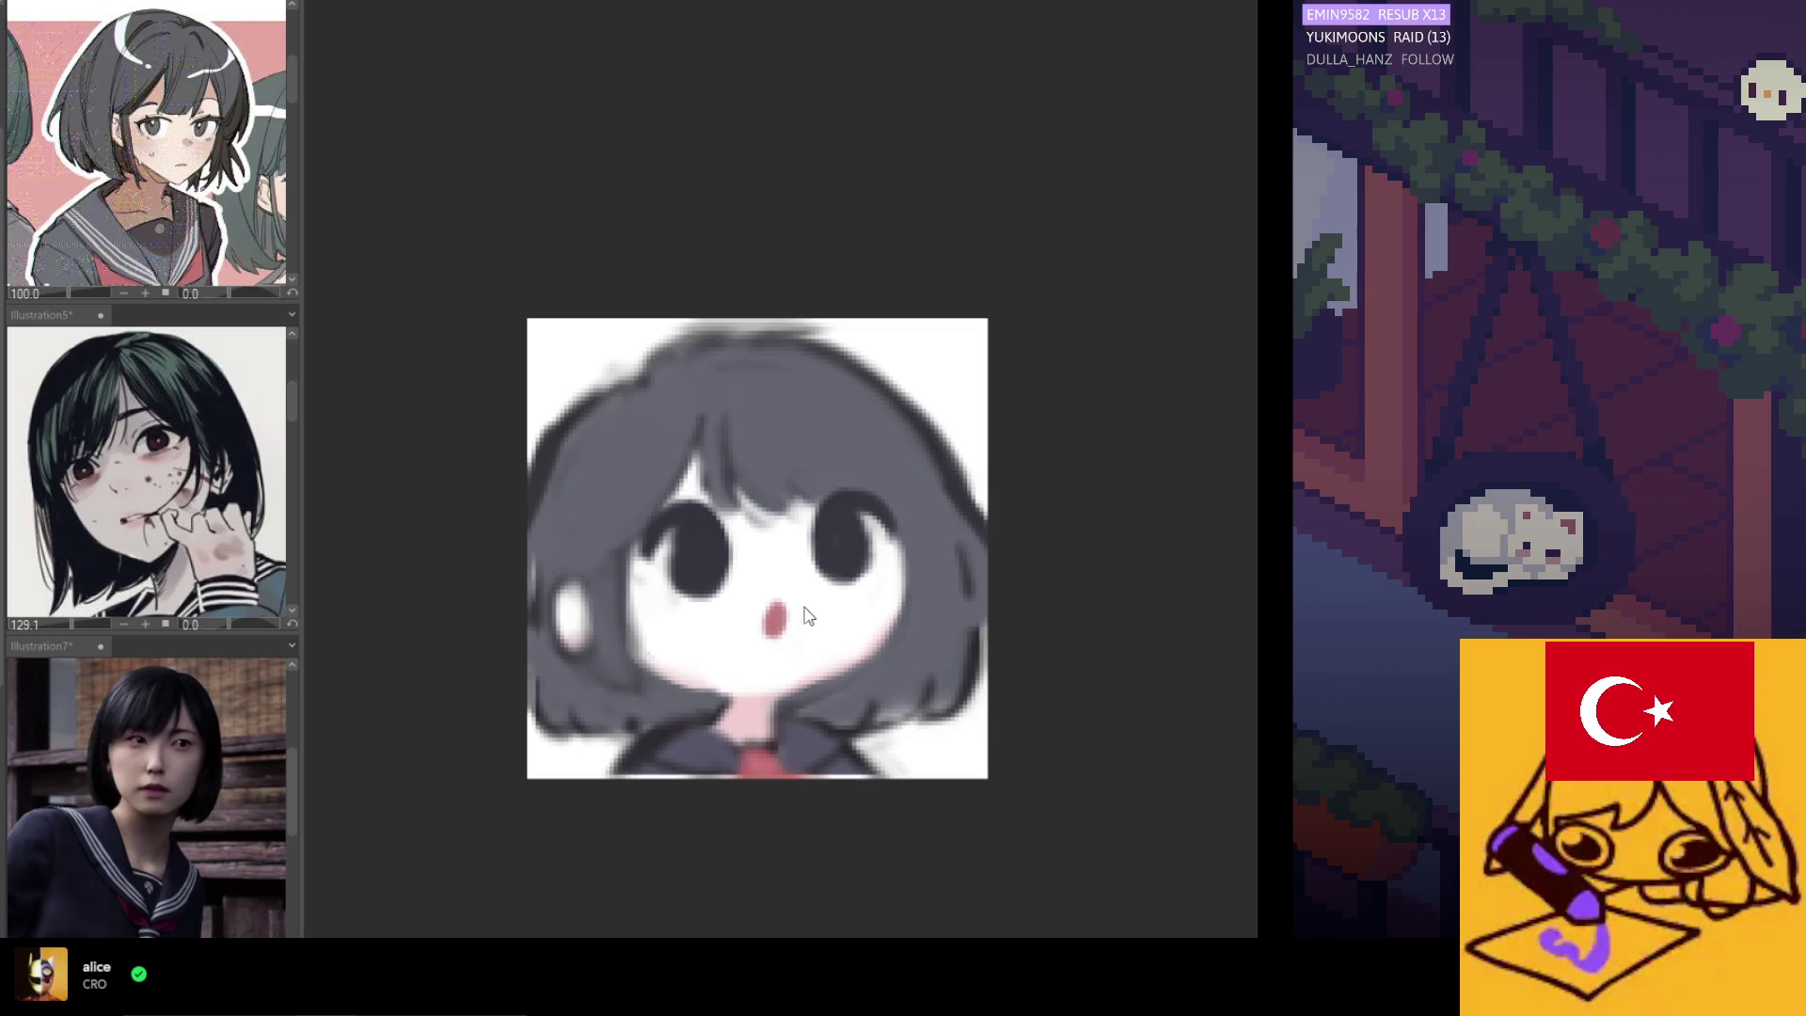
Mirror the canvas view horizontally and zoom around to check the drawing.
key(h)
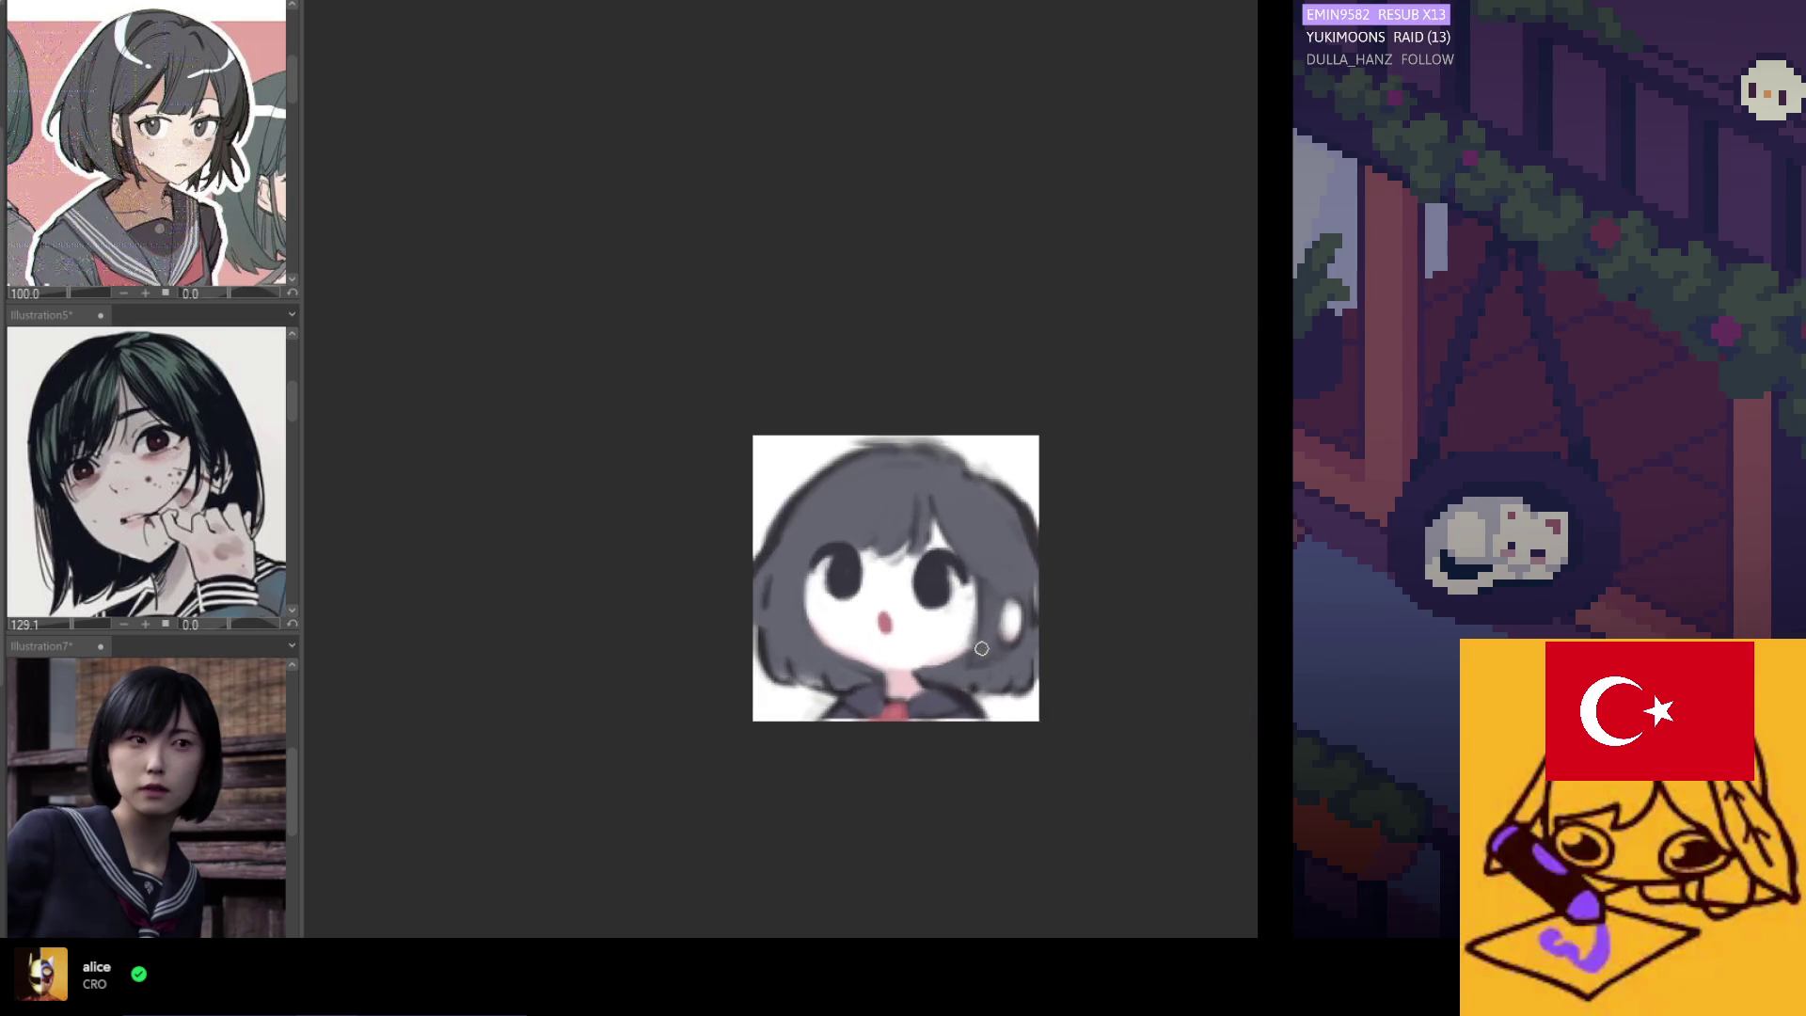
scroll(966, 655, up, 1)
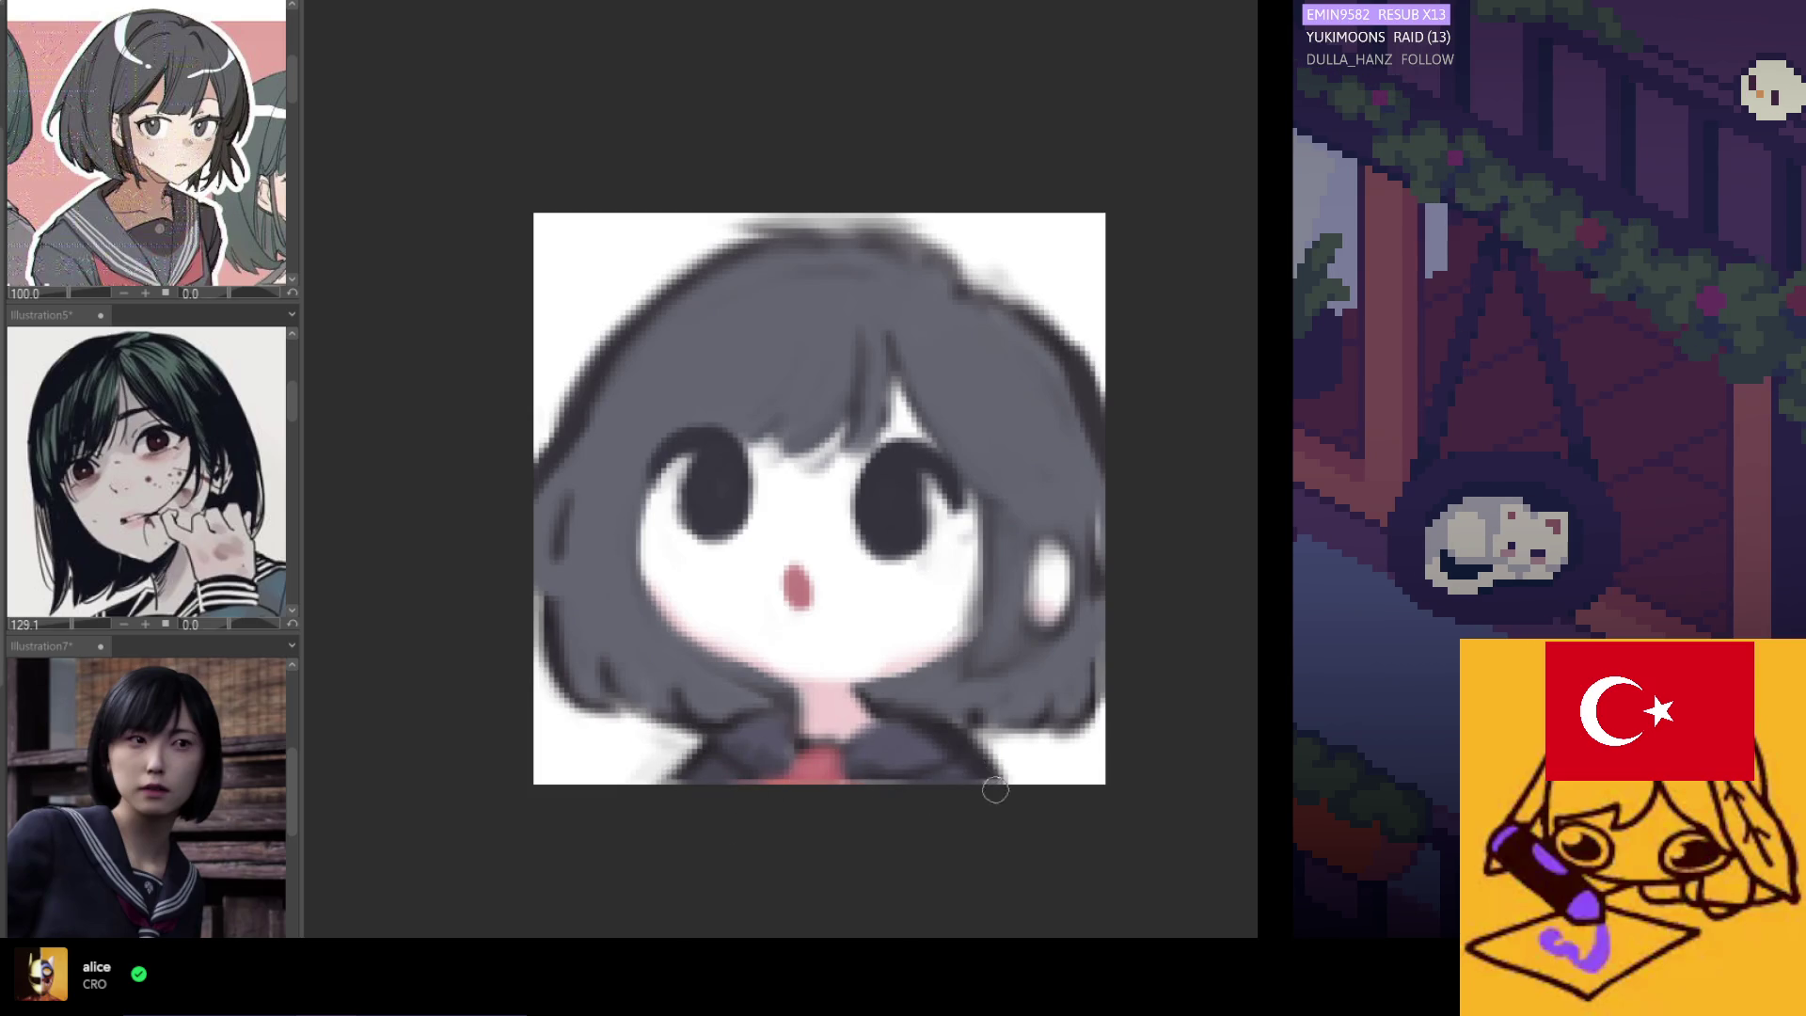
scroll(837, 783, down, 3)
scroll(840, 780, up, 2)
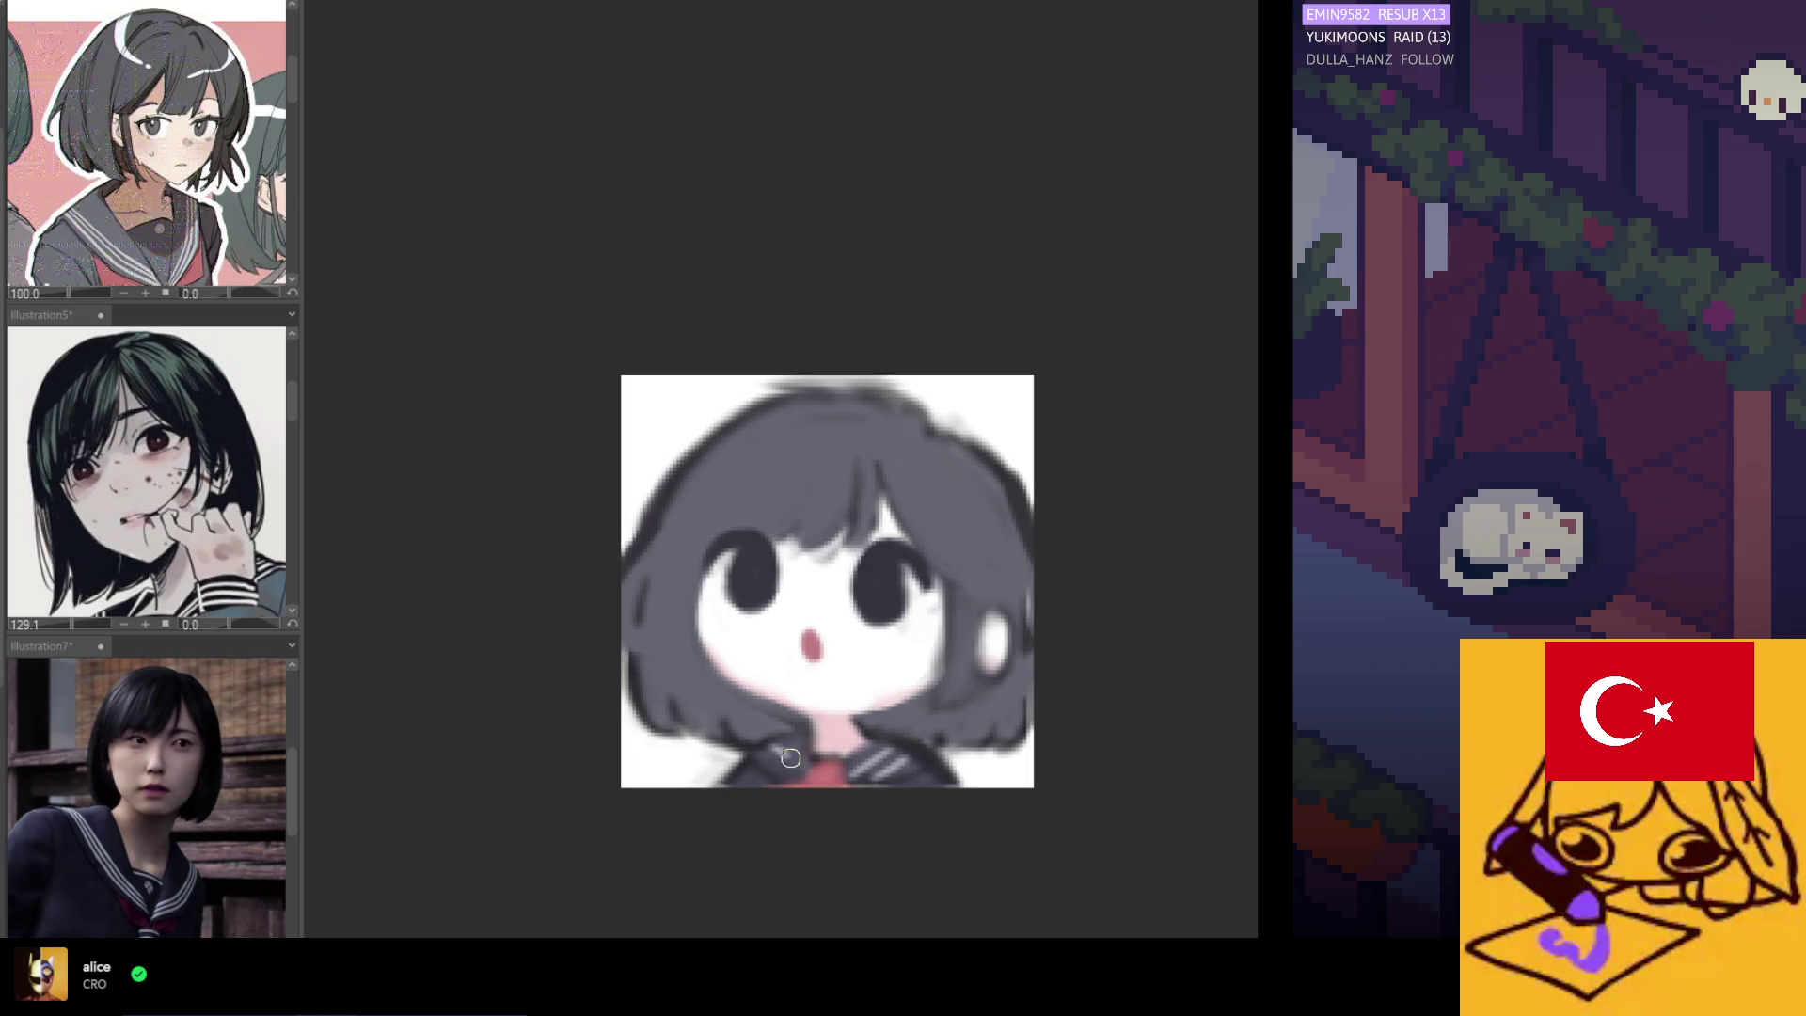
scroll(682, 649, down, 2)
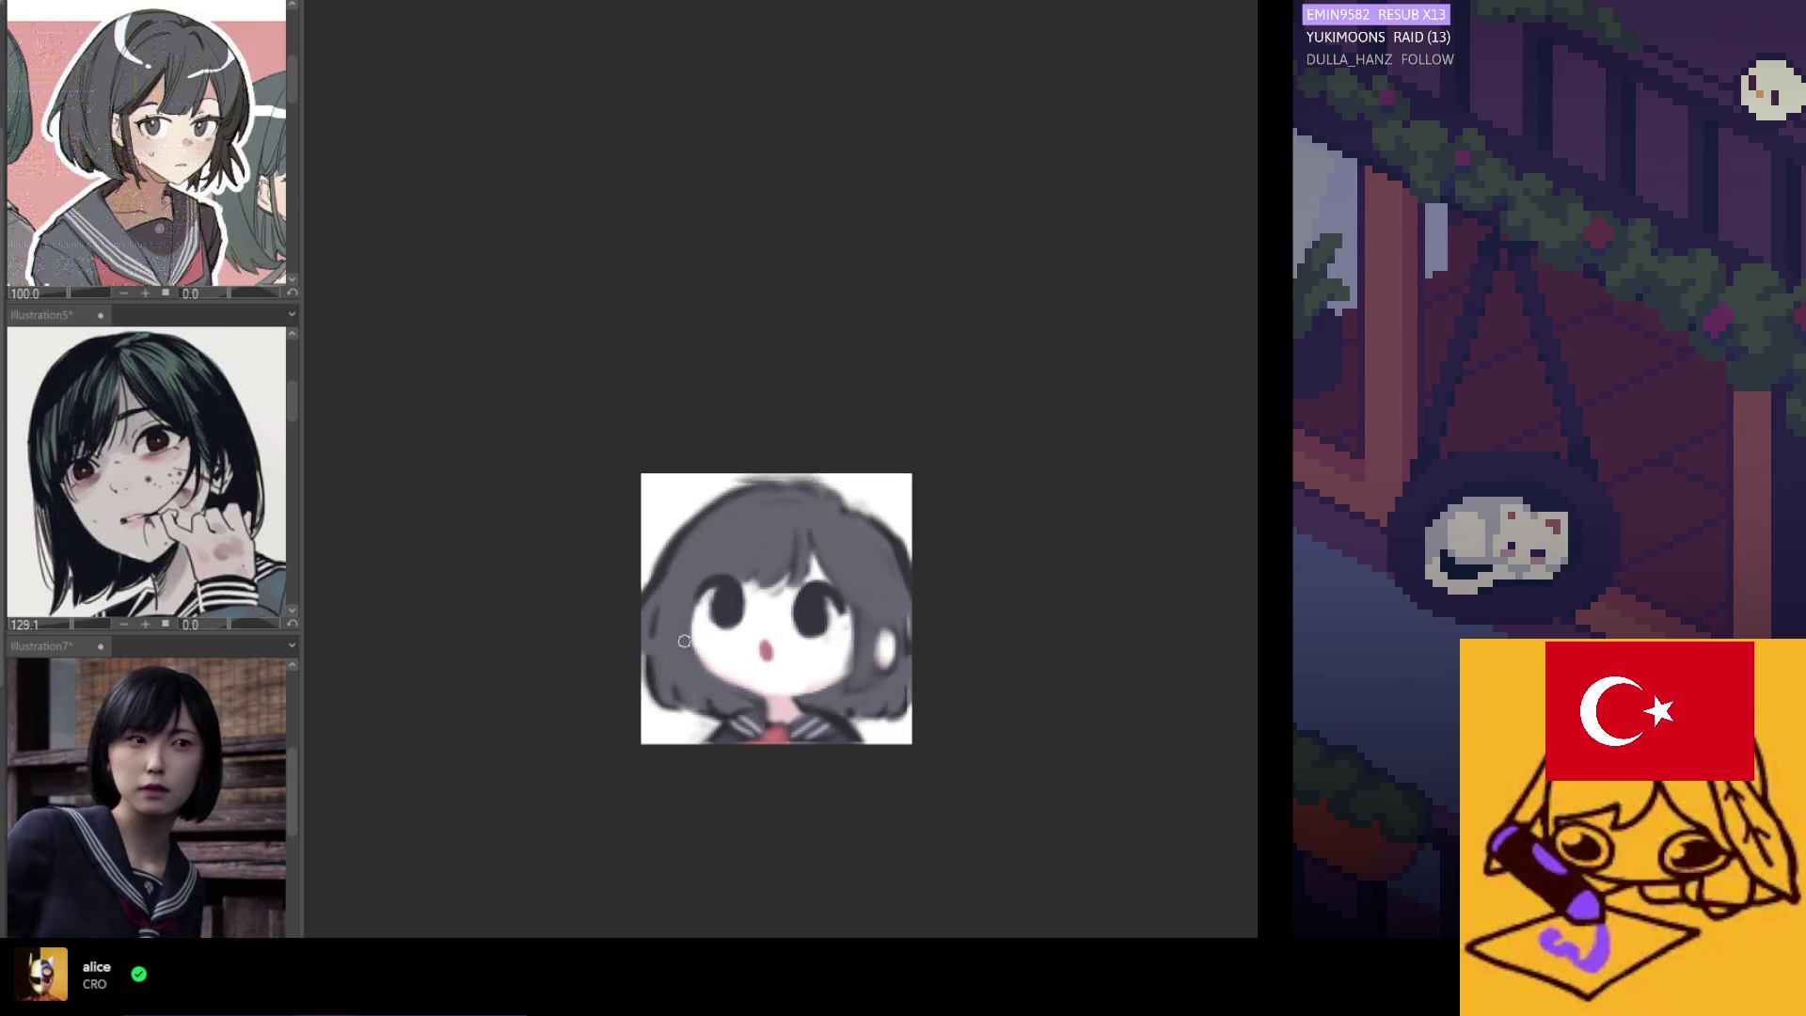
scroll(682, 649, up, 1)
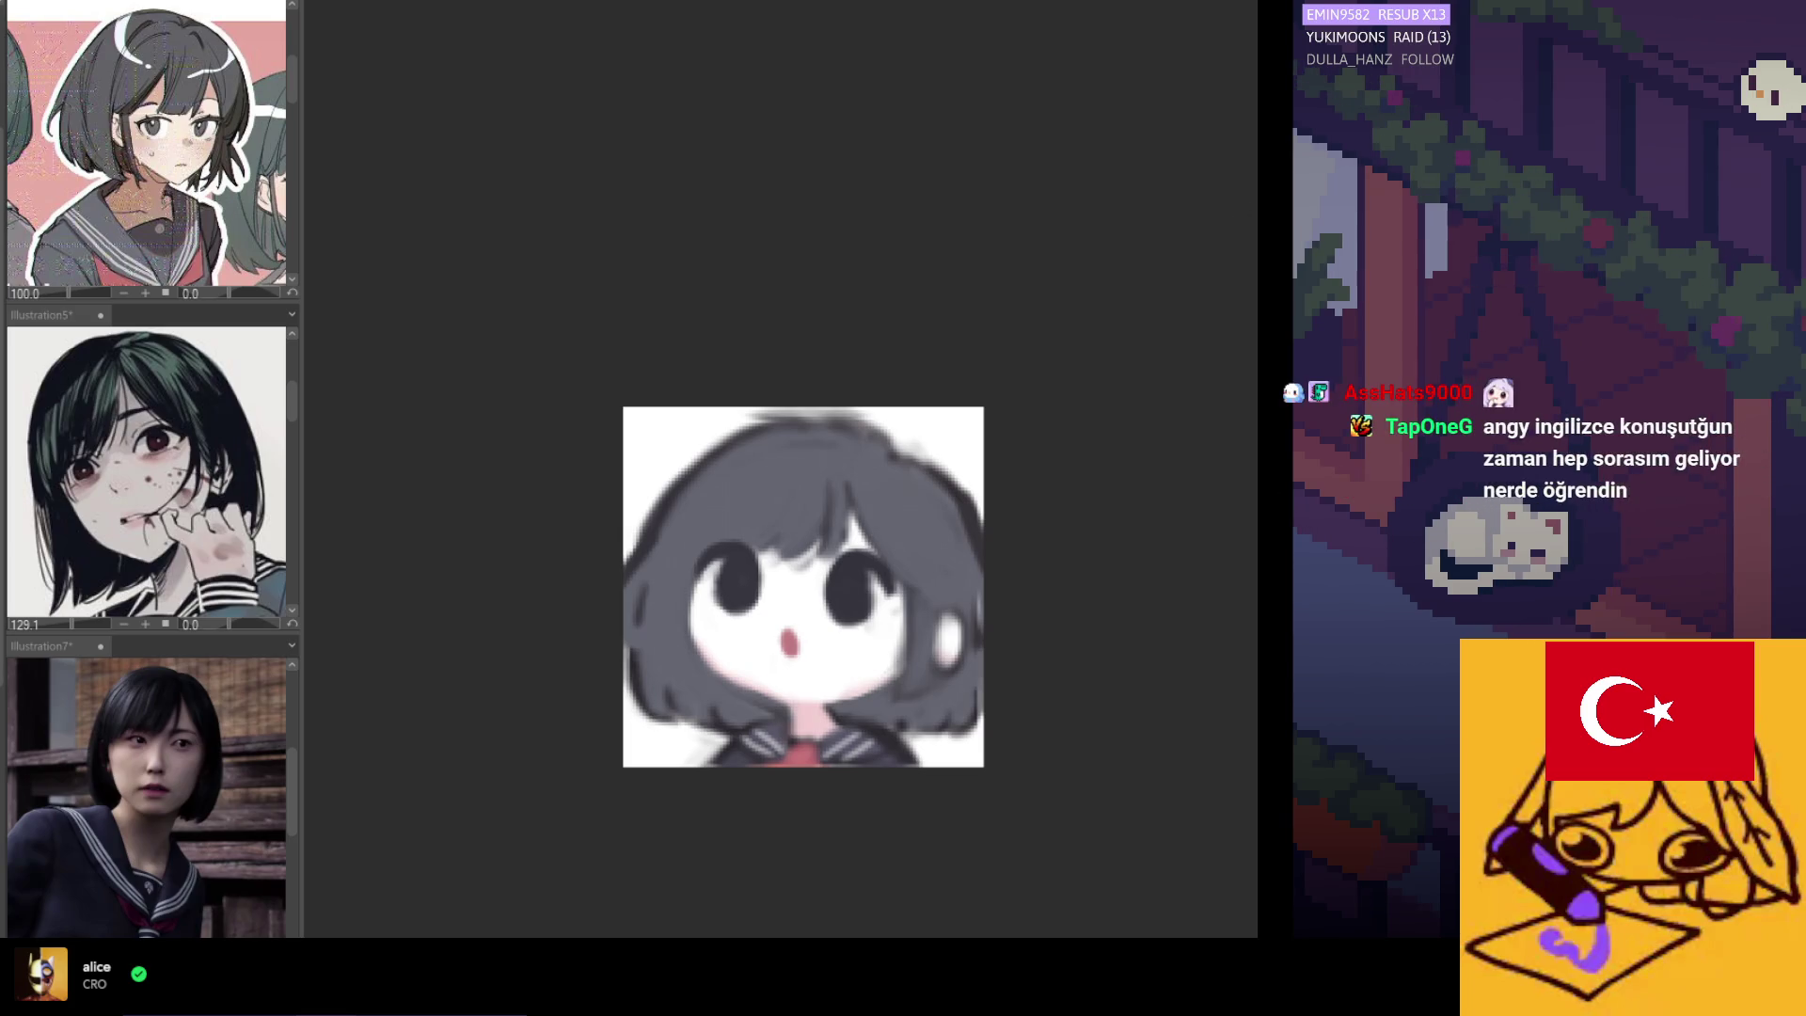
scroll(892, 707, up, 1)
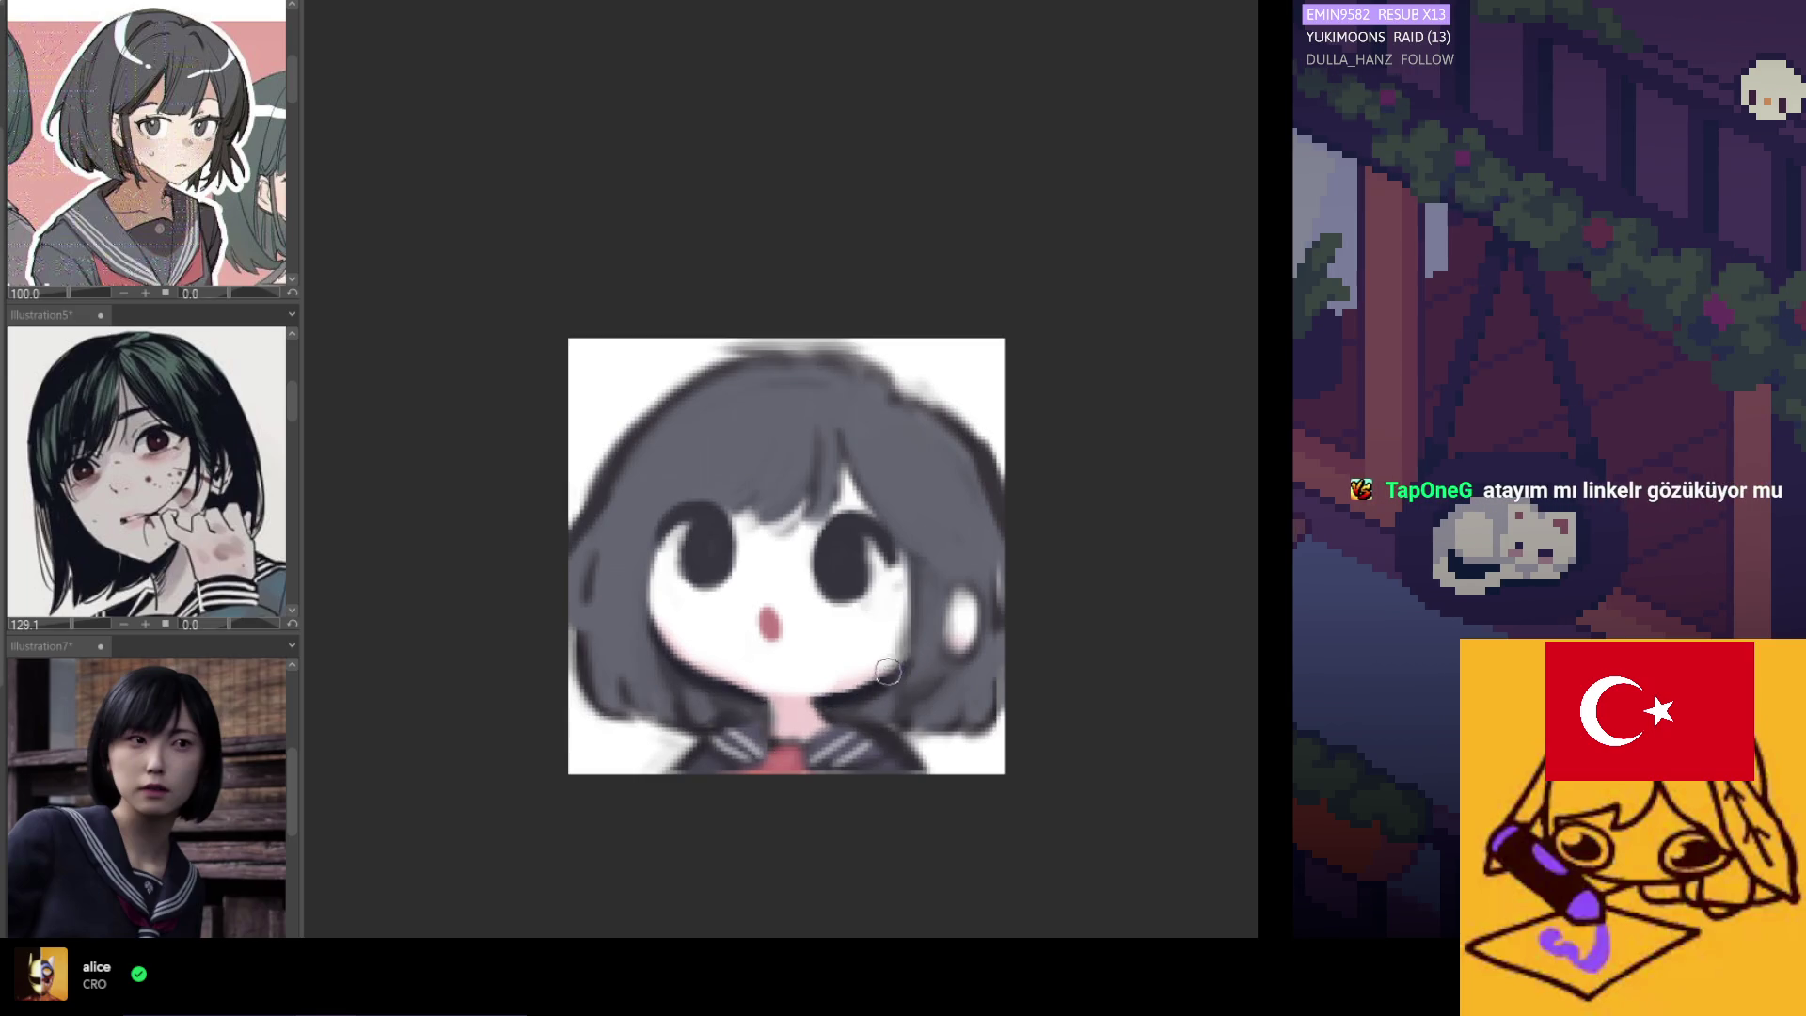
scroll(853, 462, down, 4)
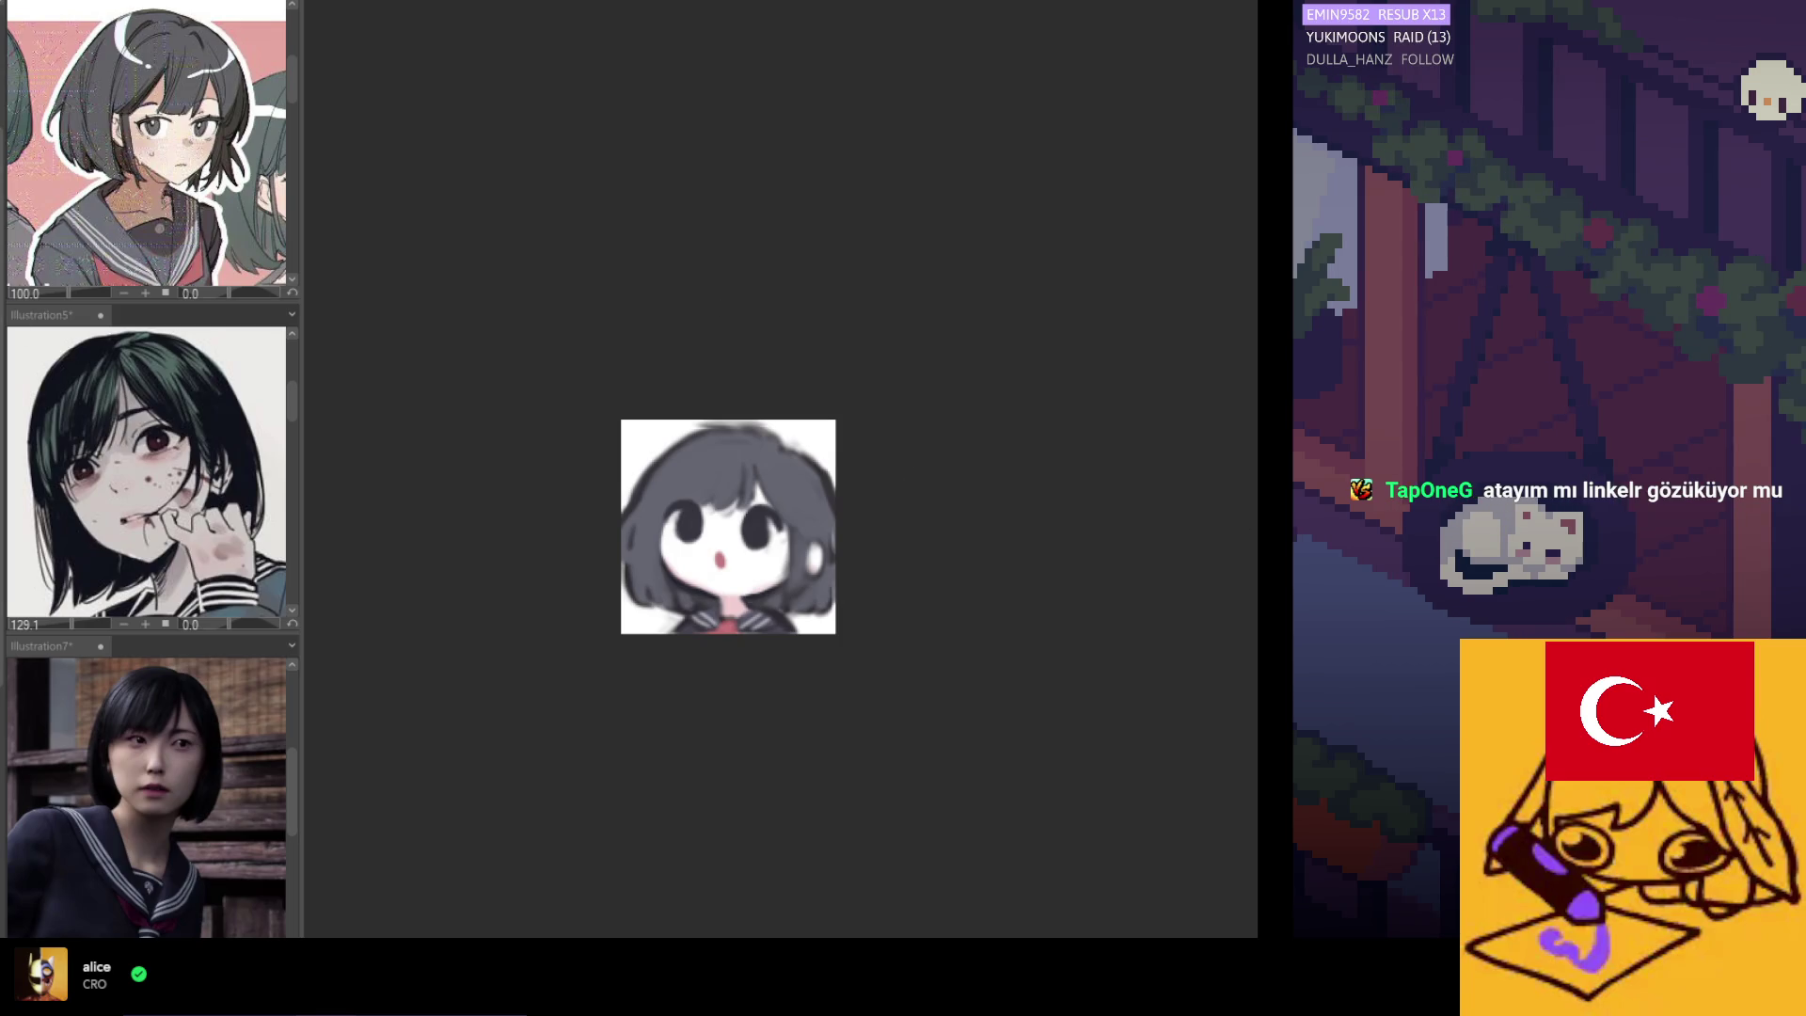
scroll(852, 426, up, 4)
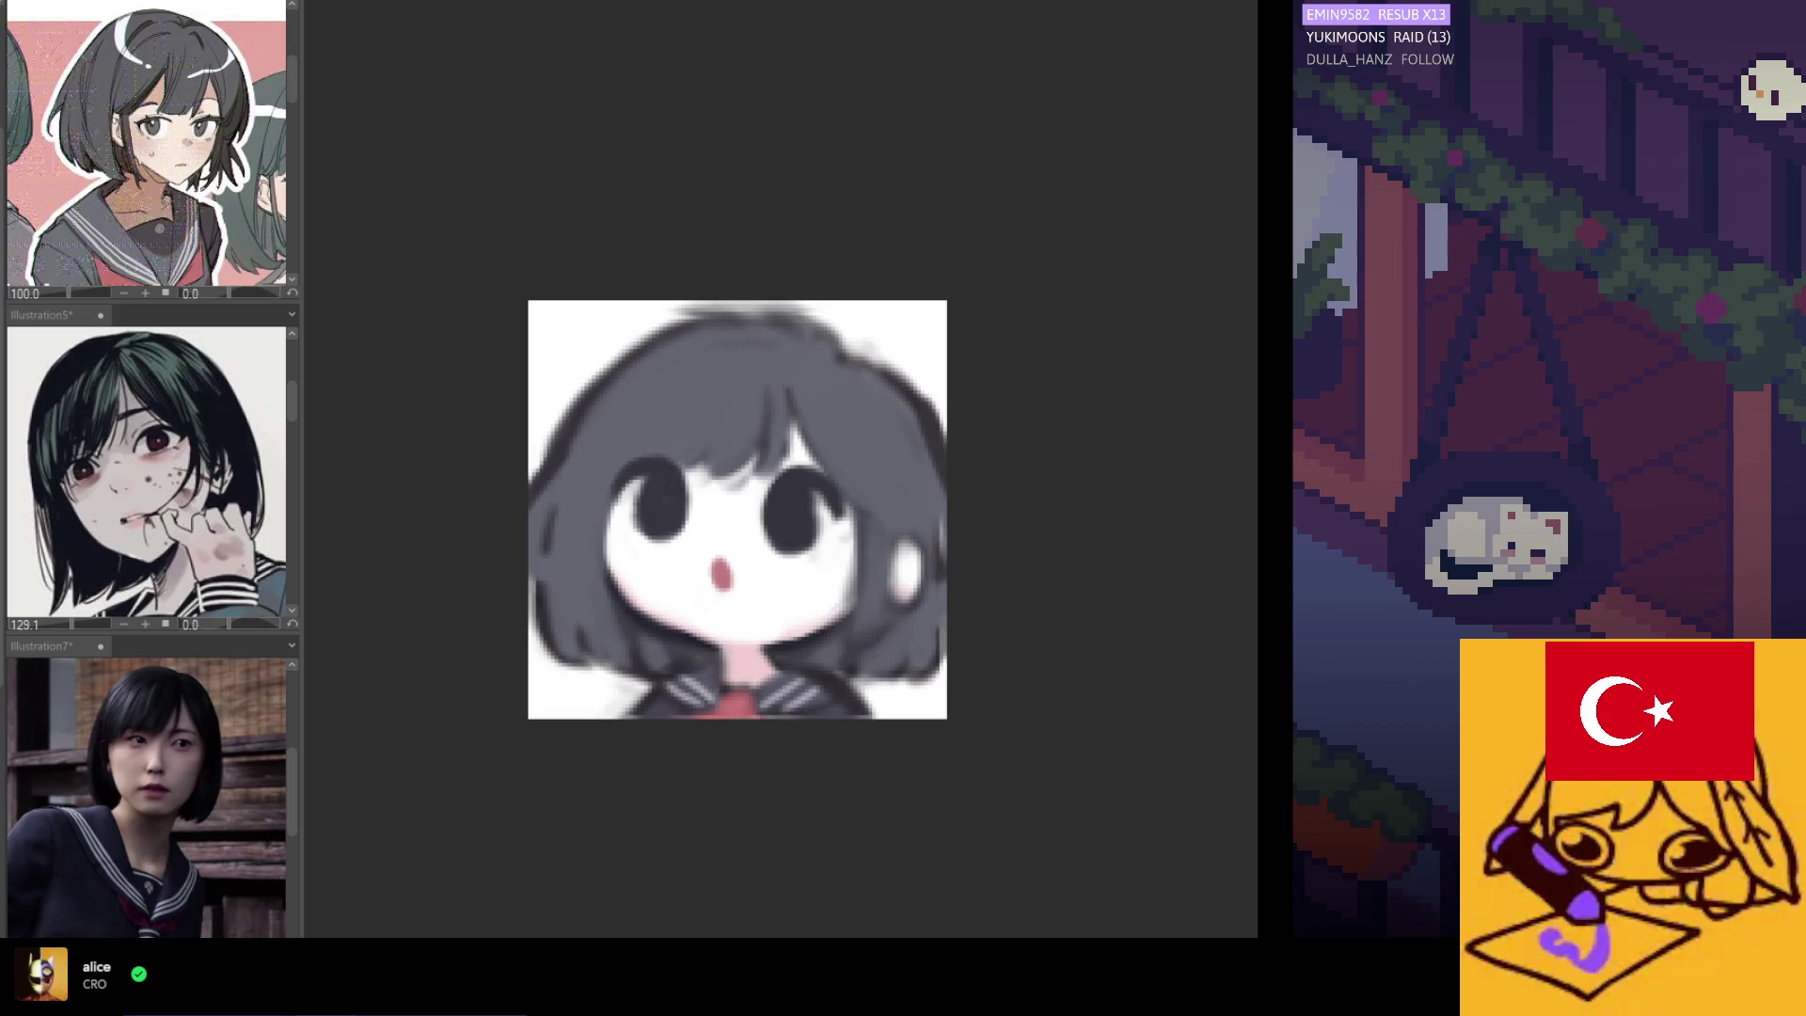
scroll(734, 617, up, 2)
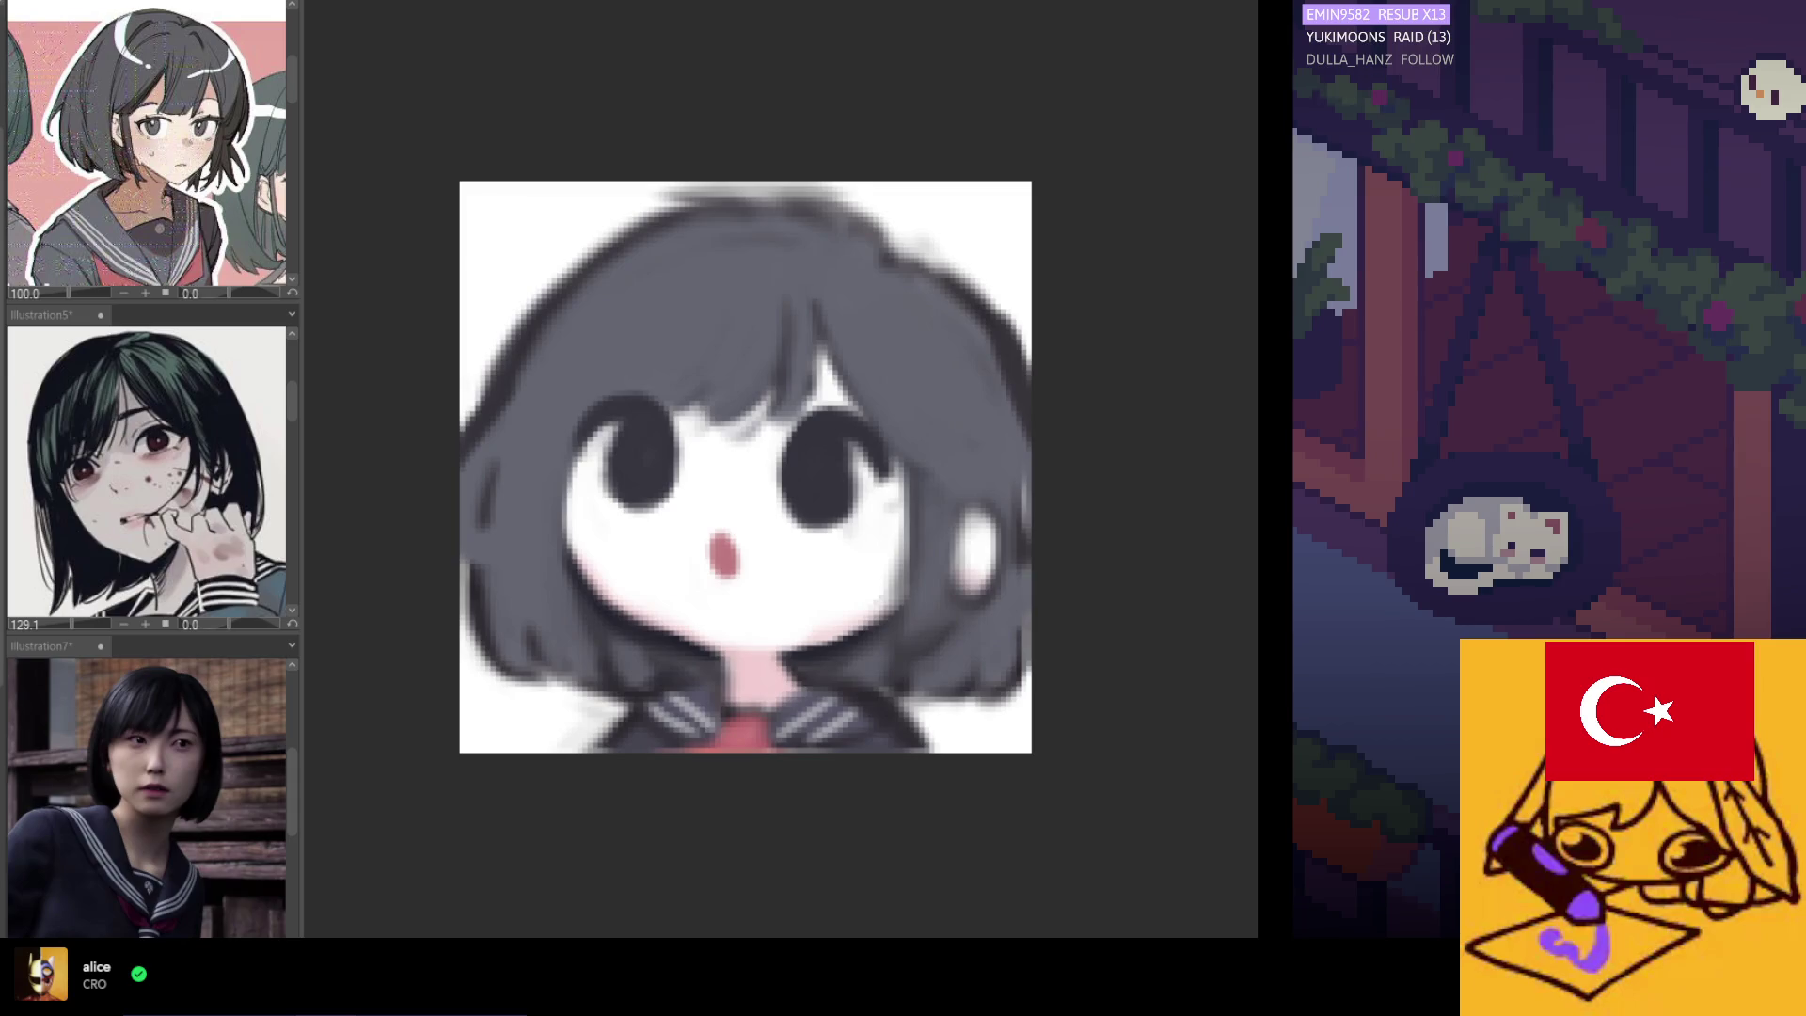
Dab pink blush on the left and right cheeks, redoing strokes until it looks right.
drag(602, 485, 658, 524)
key(ctrl+z)
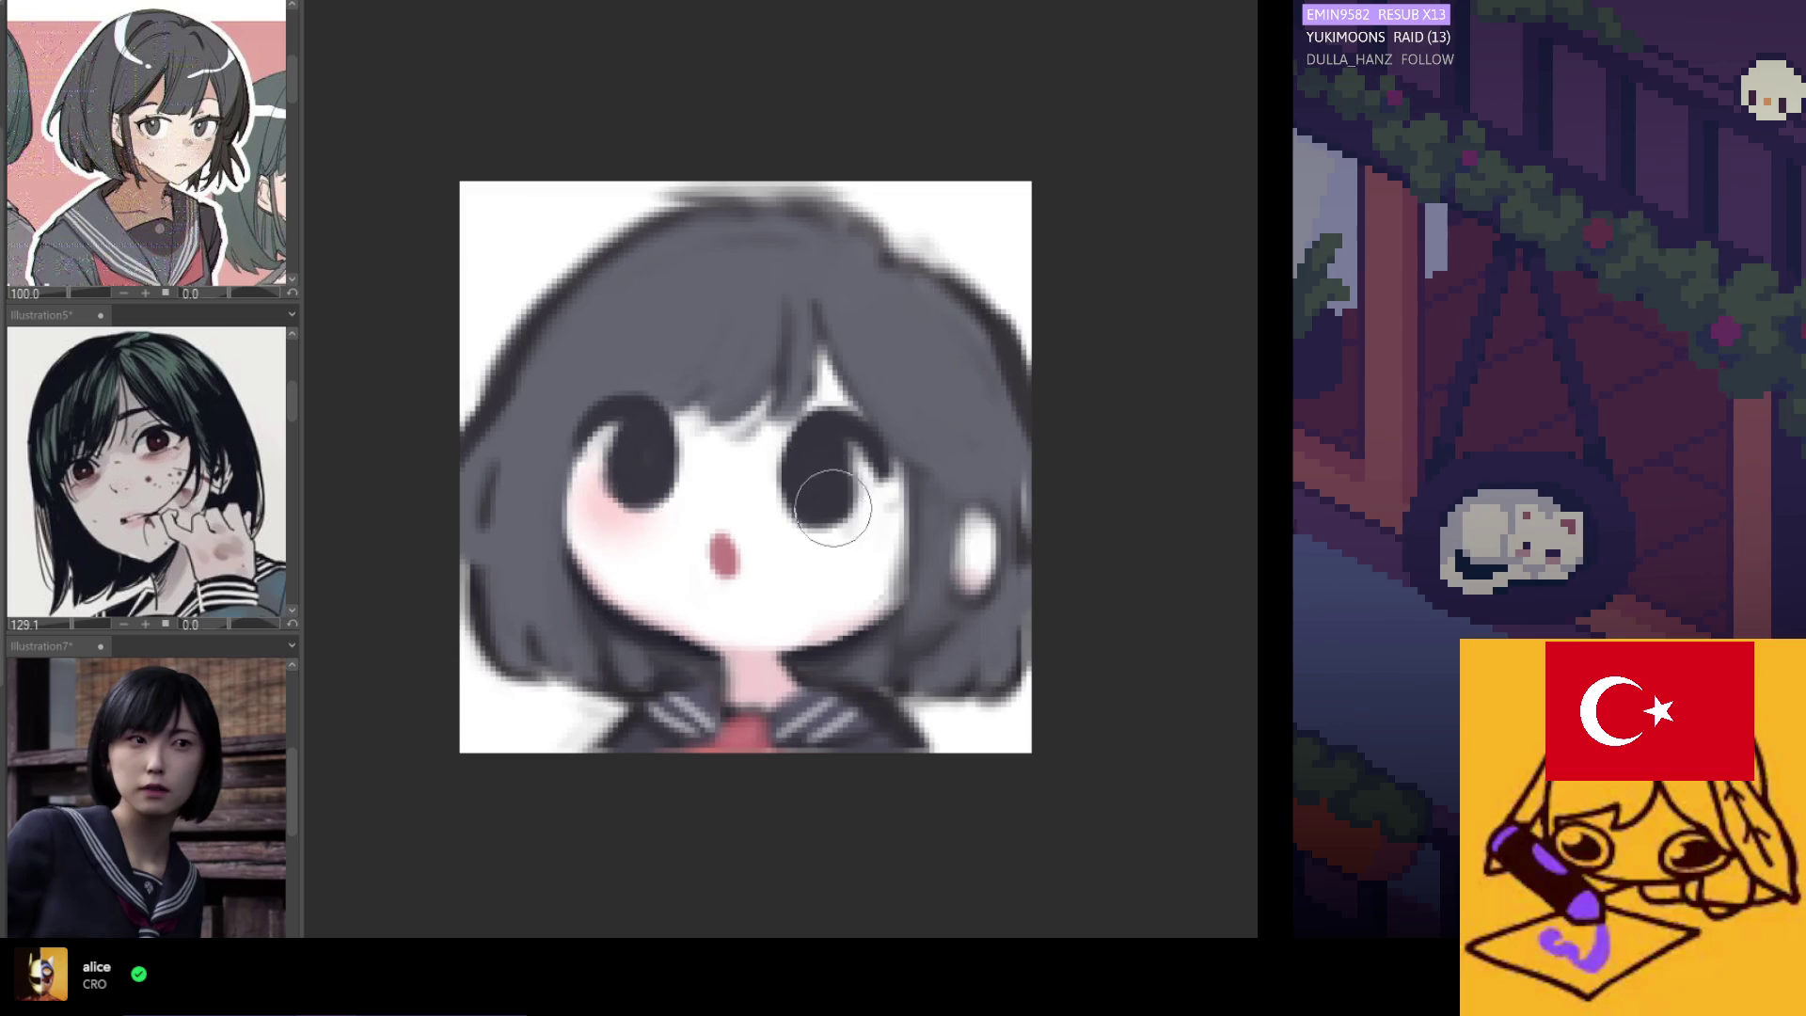
drag(602, 508, 620, 518)
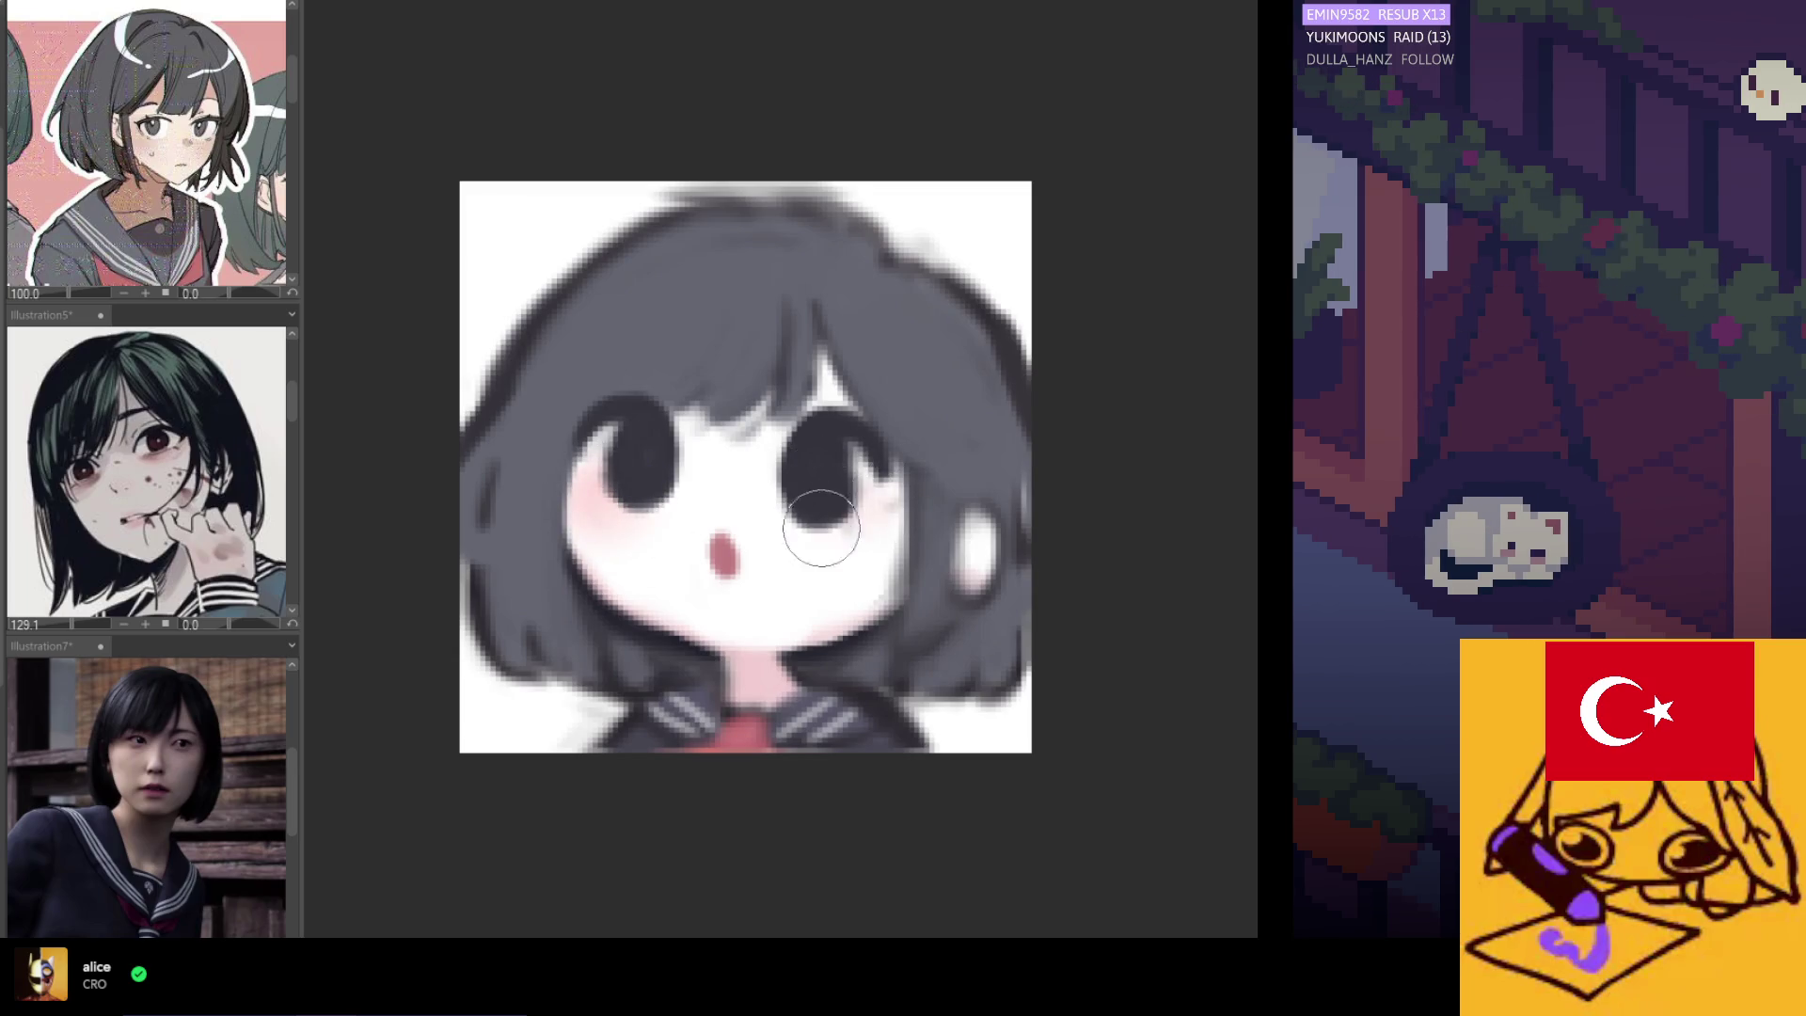
drag(866, 556, 880, 531)
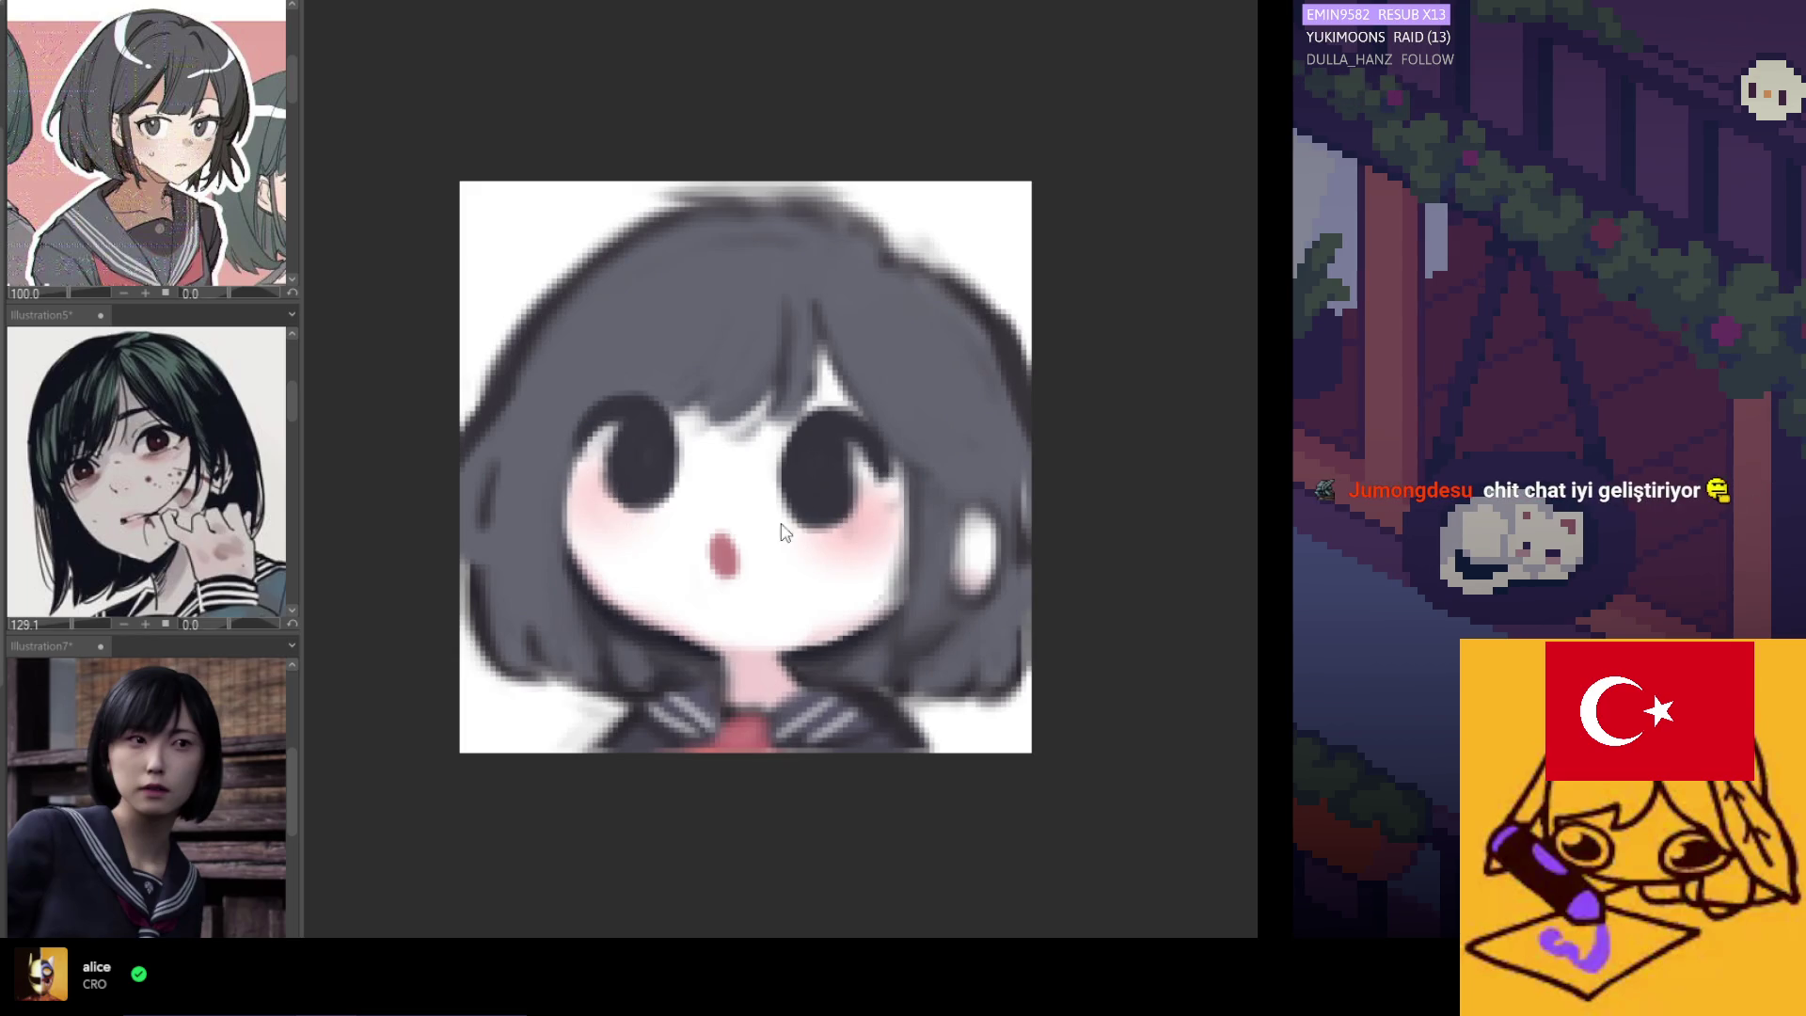
key(ctrl+z)
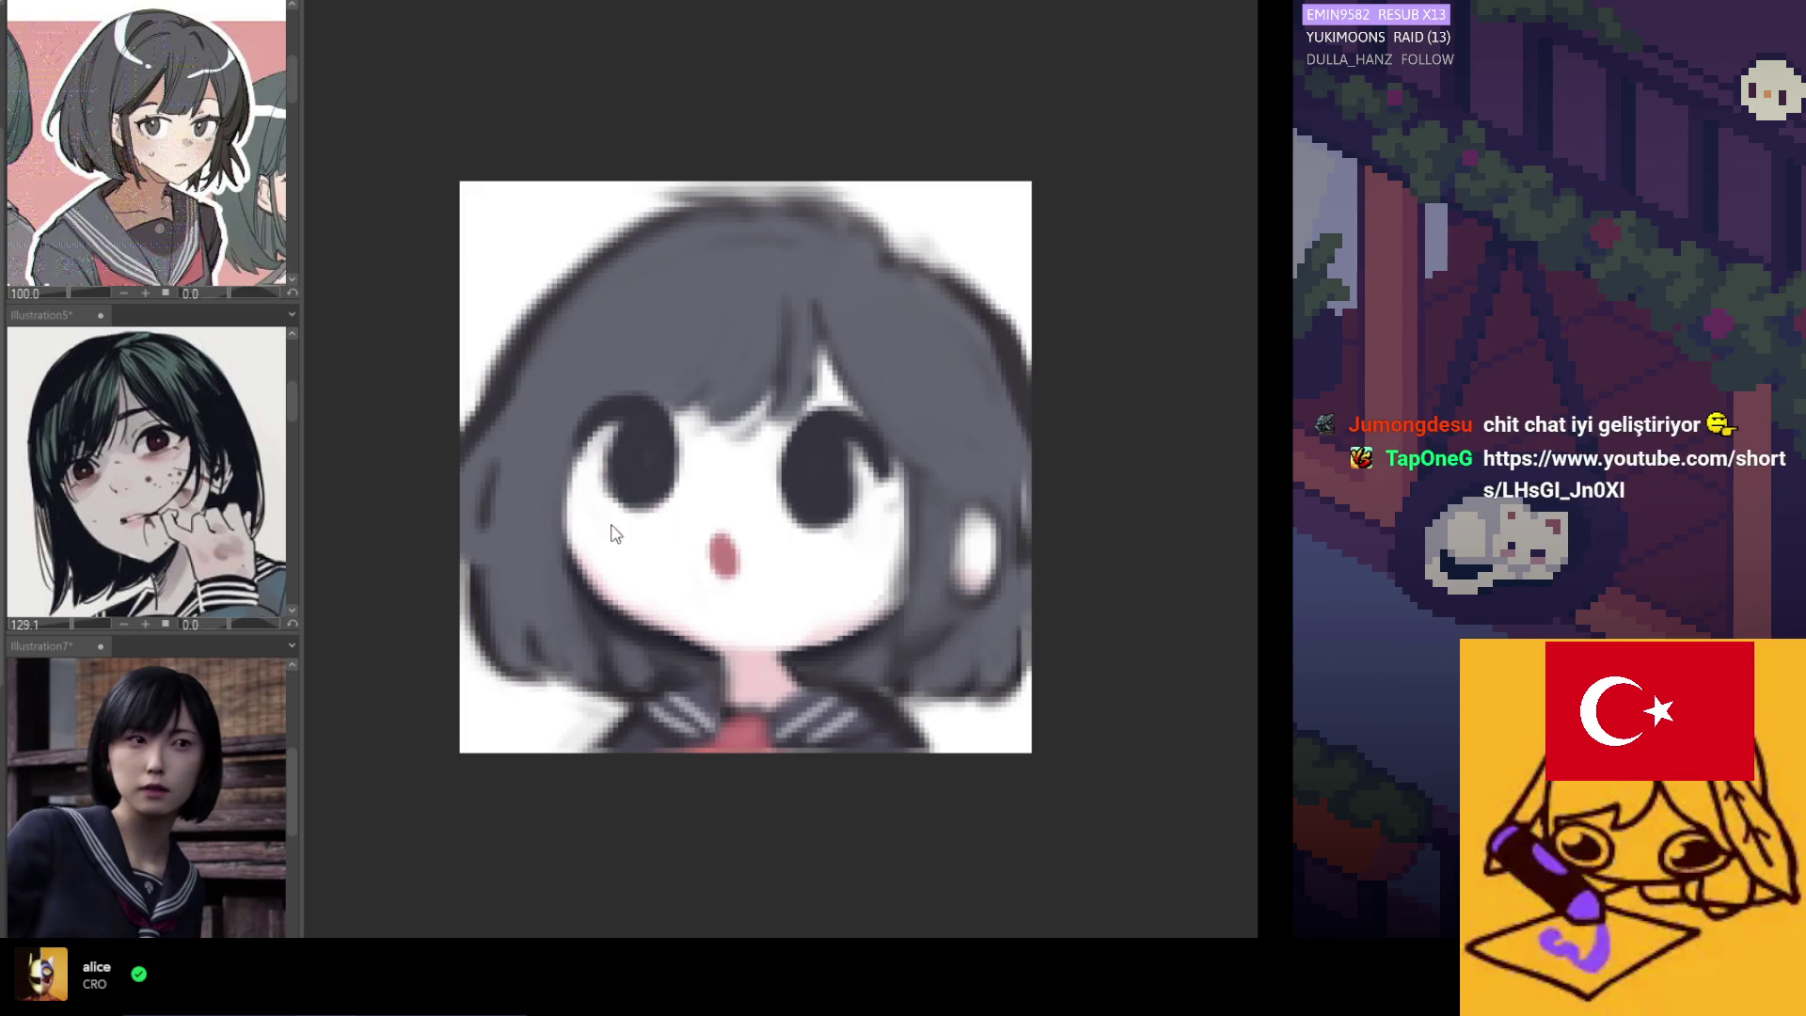
drag(584, 512, 616, 513)
drag(806, 524, 838, 552)
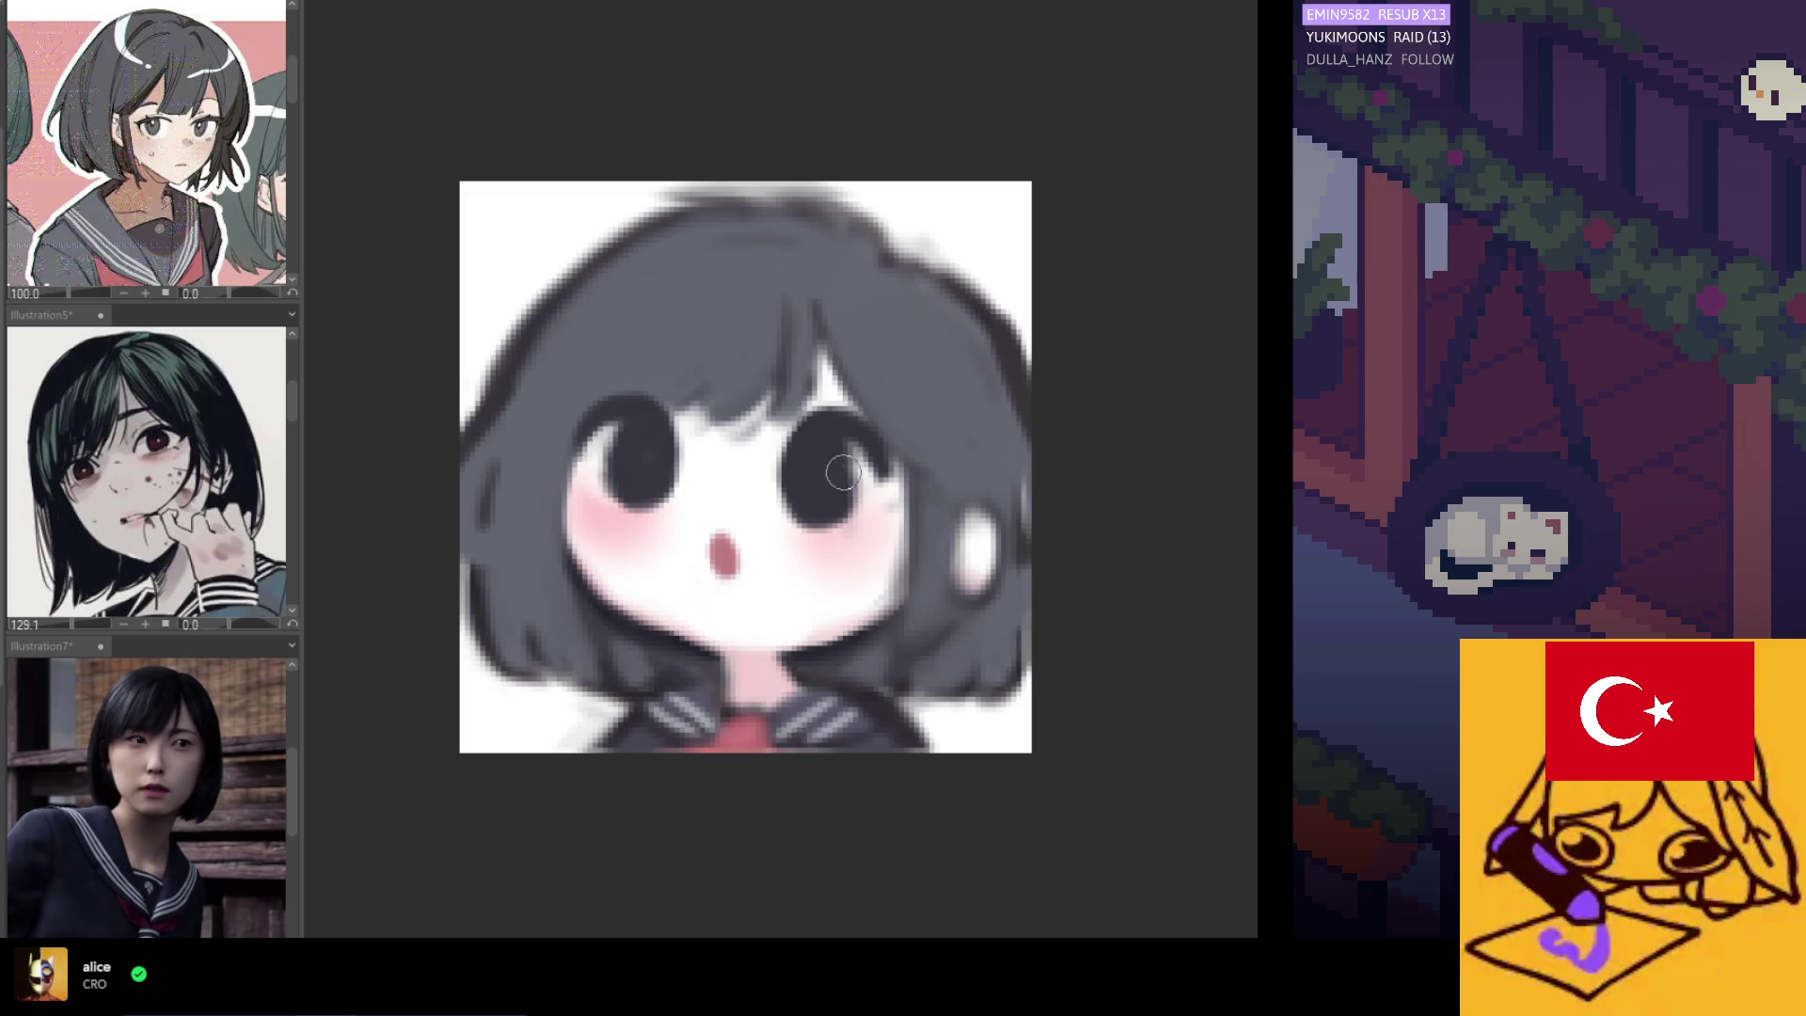
scroll(715, 301, down, 5)
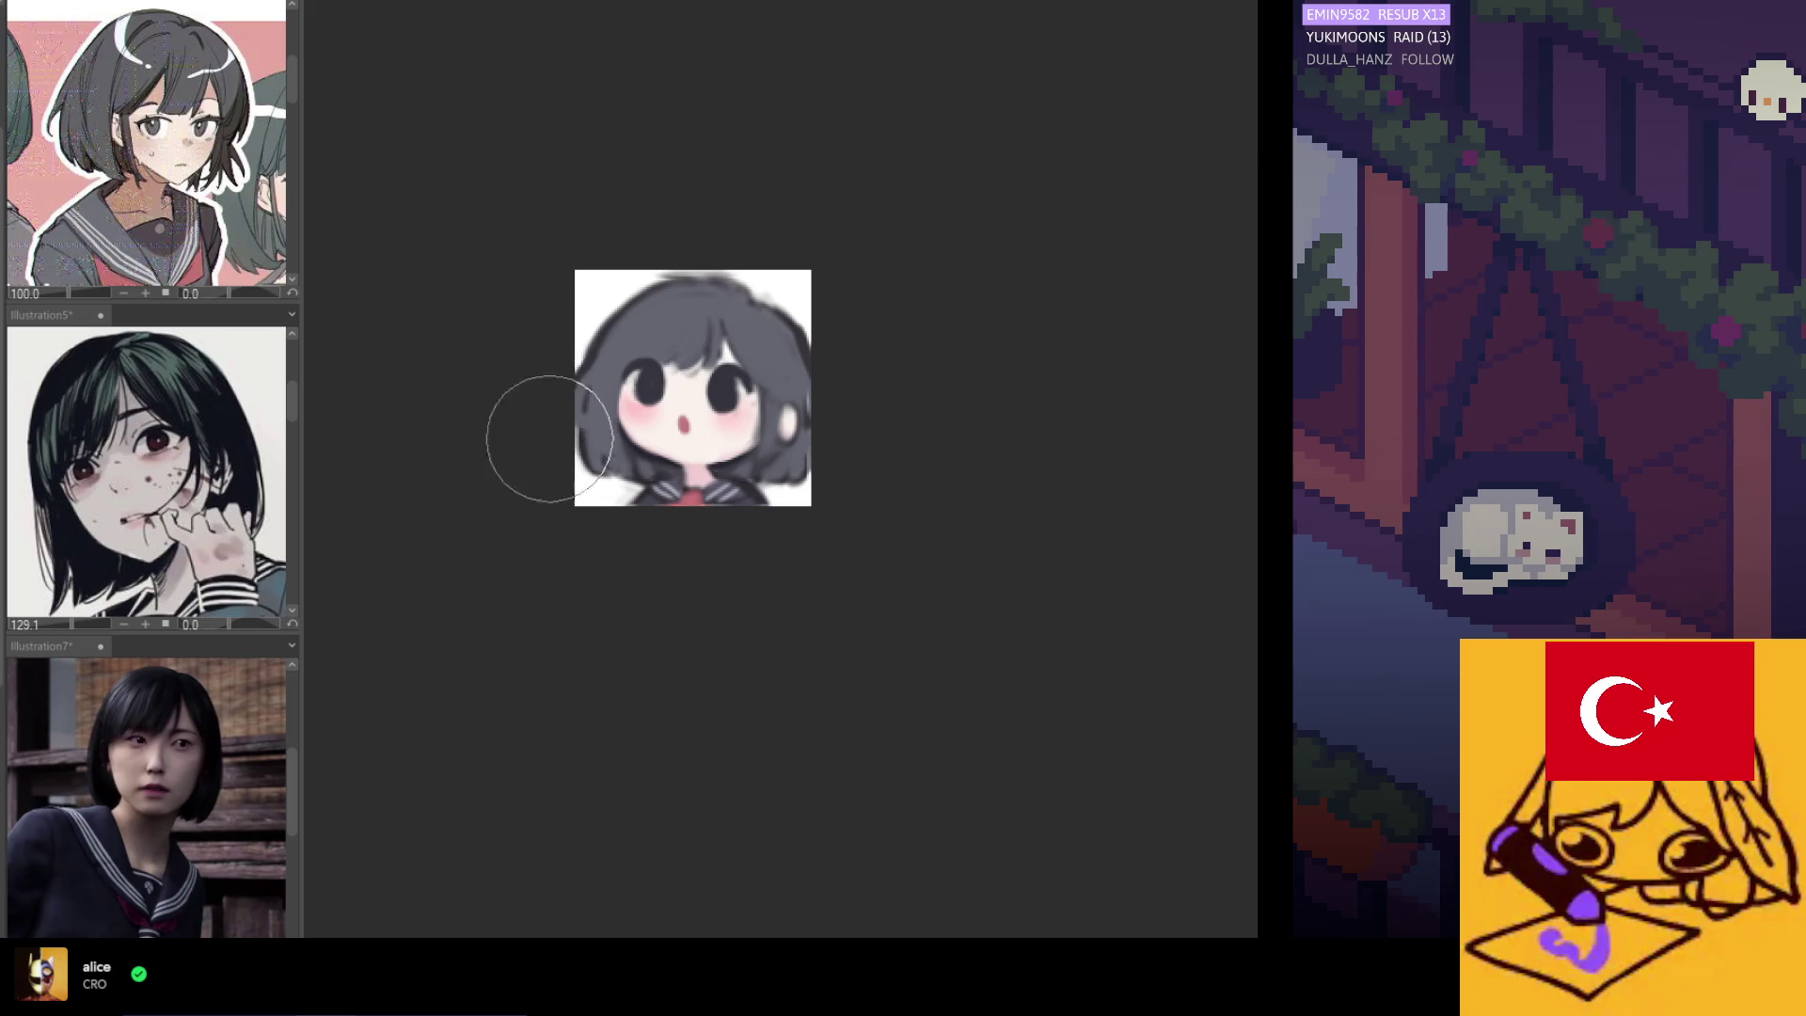
scroll(693, 348, up, 1)
scroll(693, 357, down, 1)
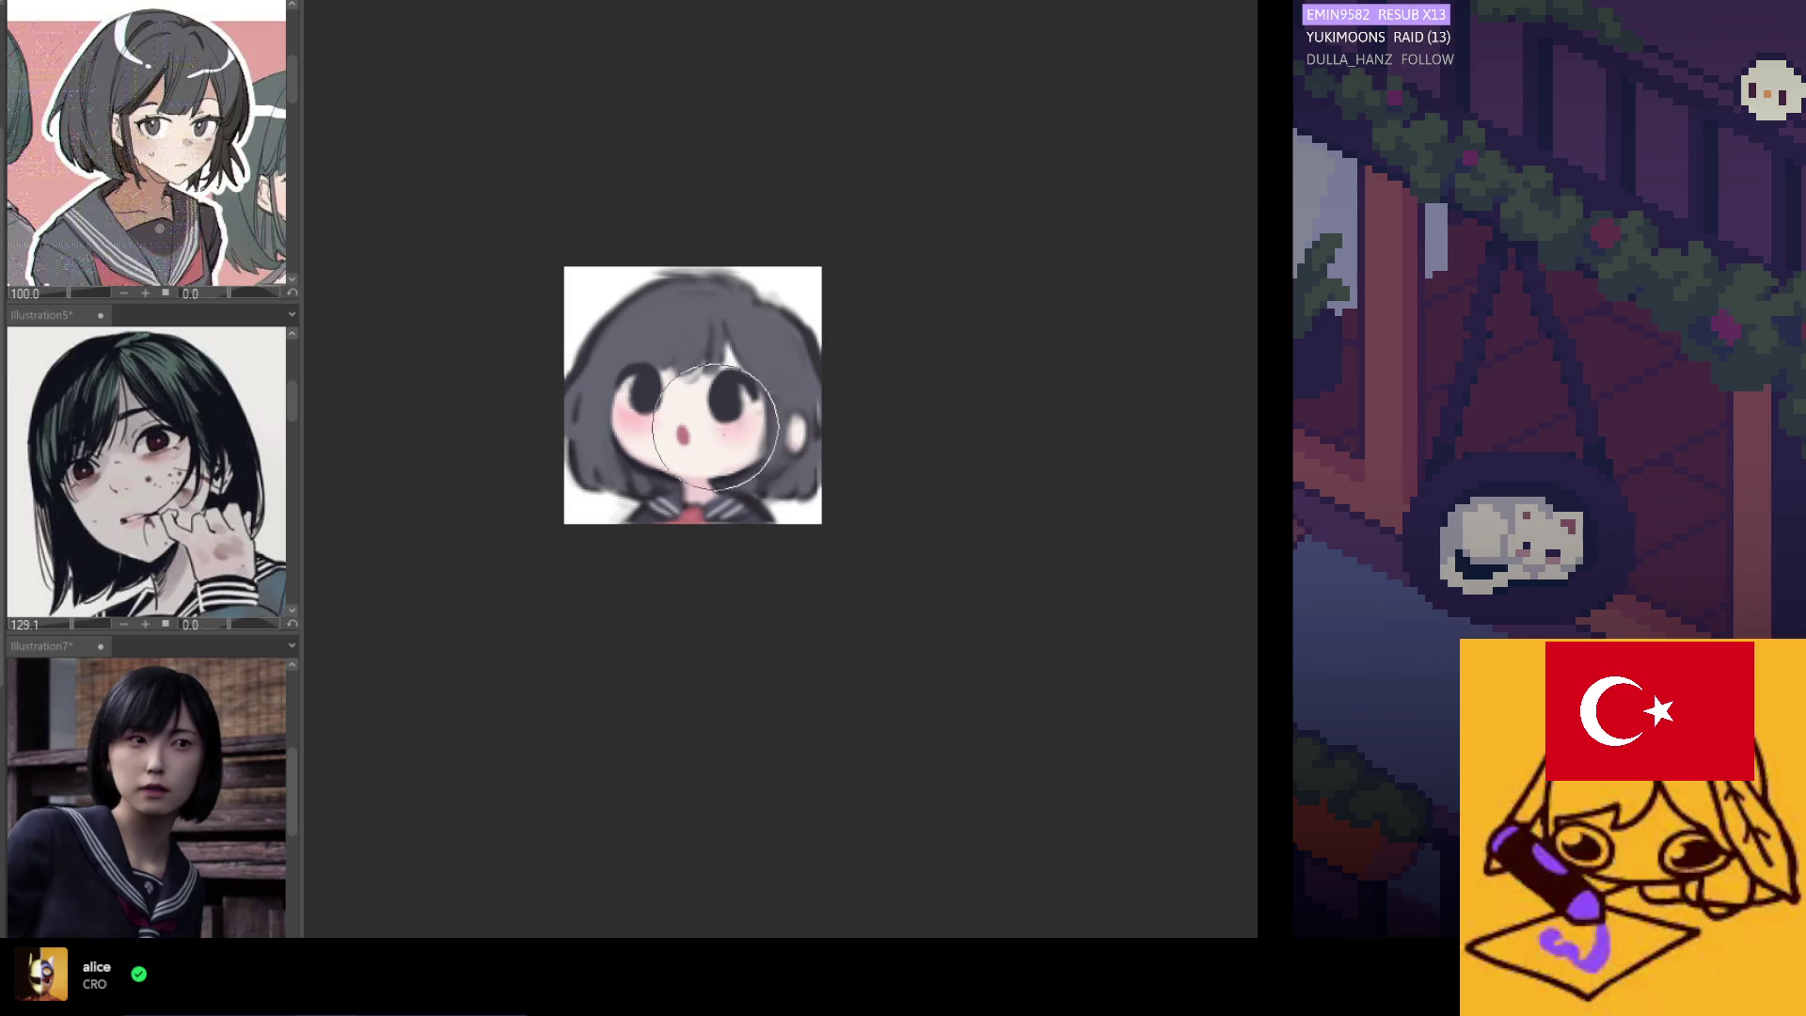
scroll(663, 393, up, 1)
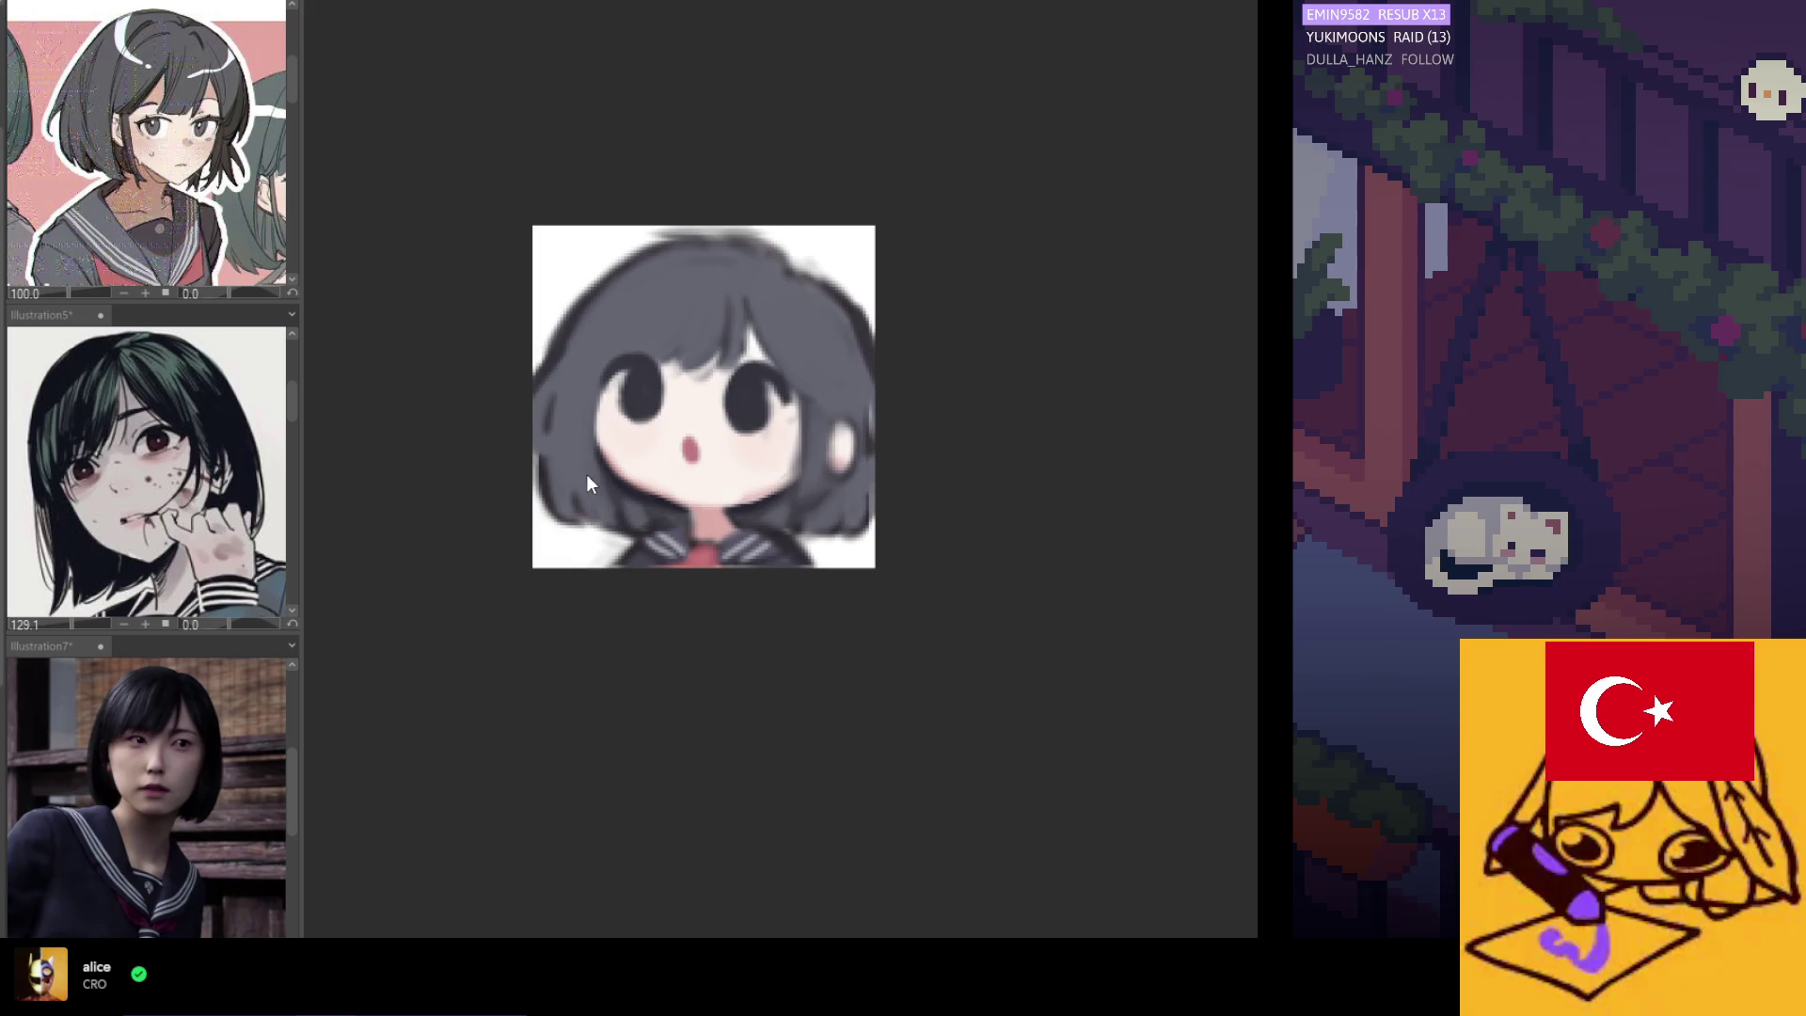
scroll(585, 471, up, 1)
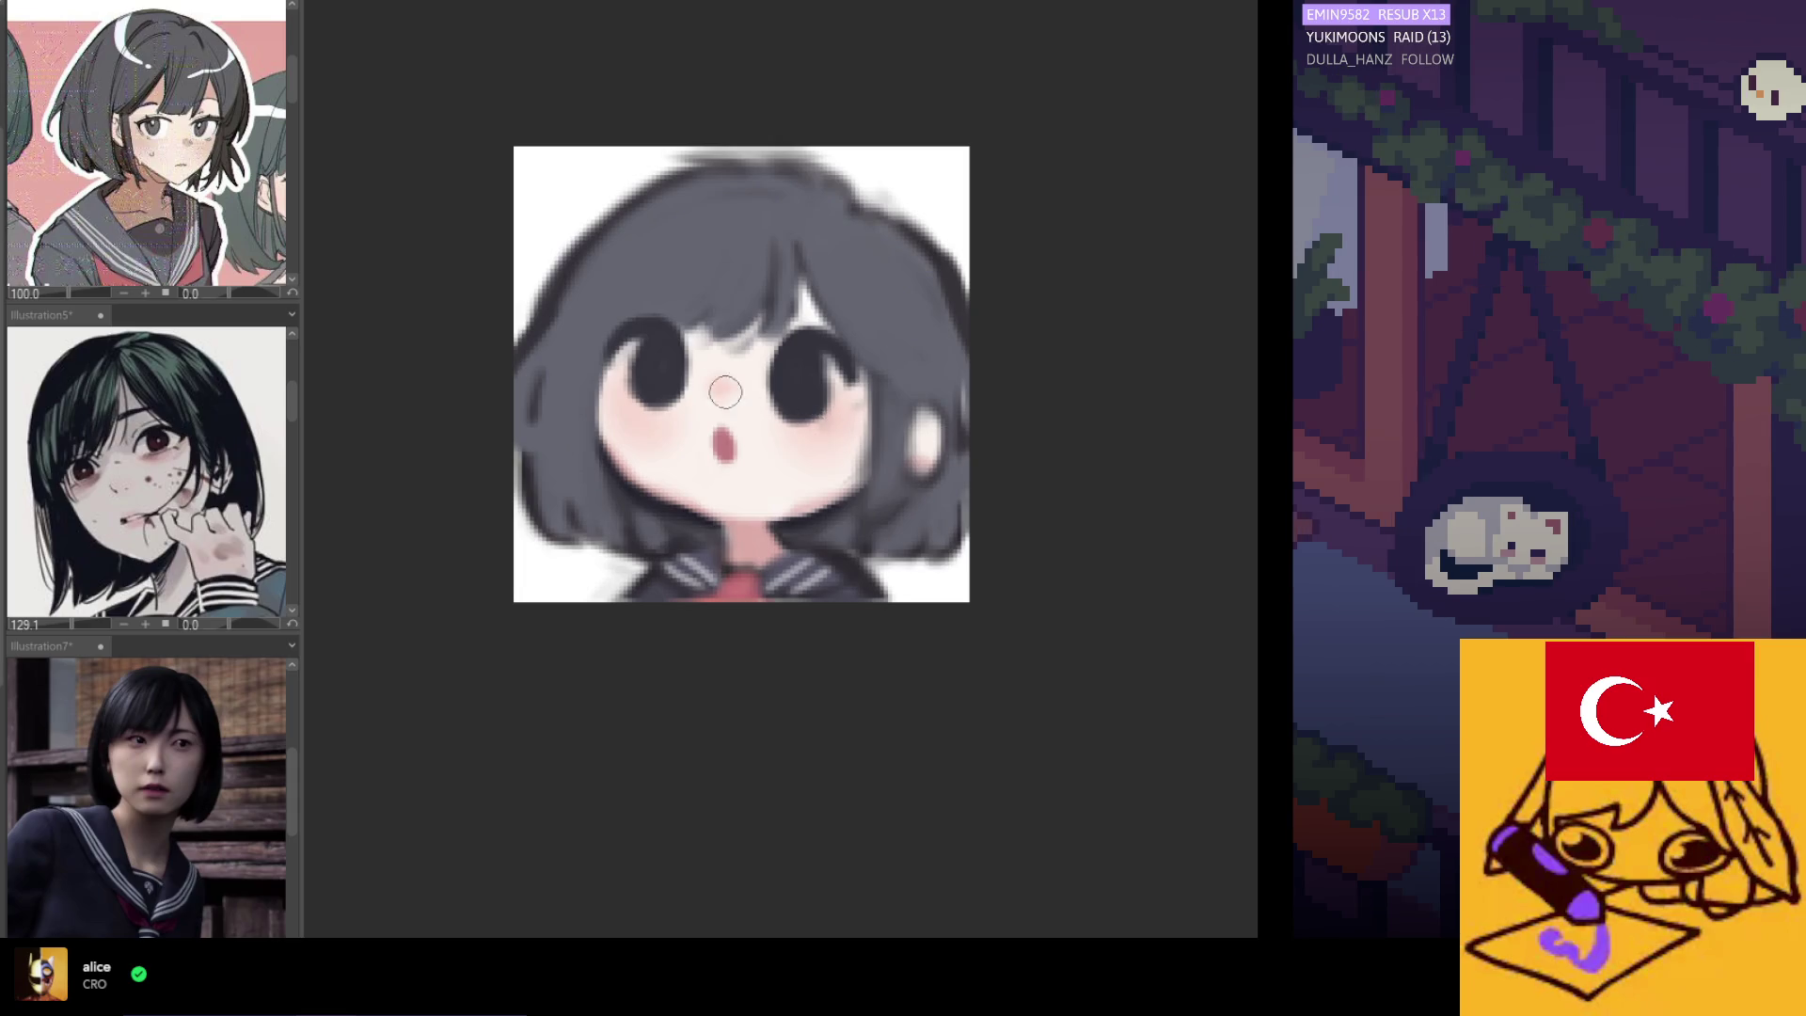
scroll(743, 455, down, 2)
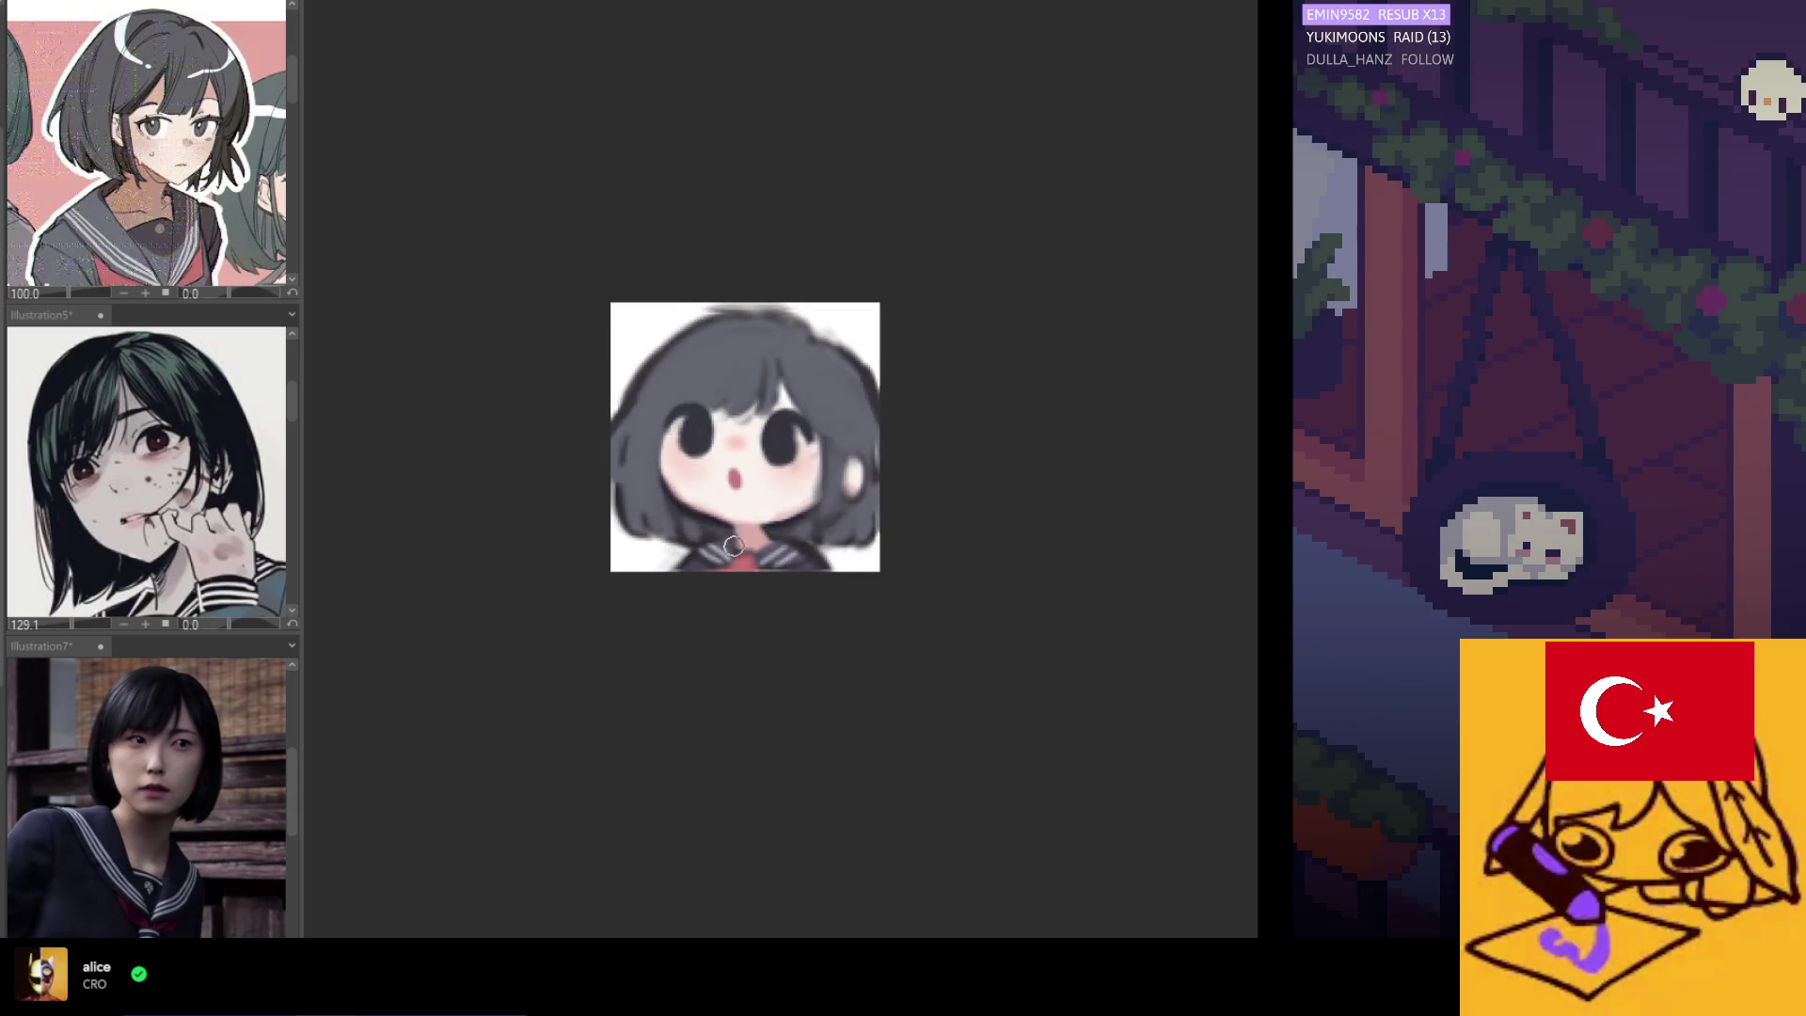
scroll(749, 629, down, 3)
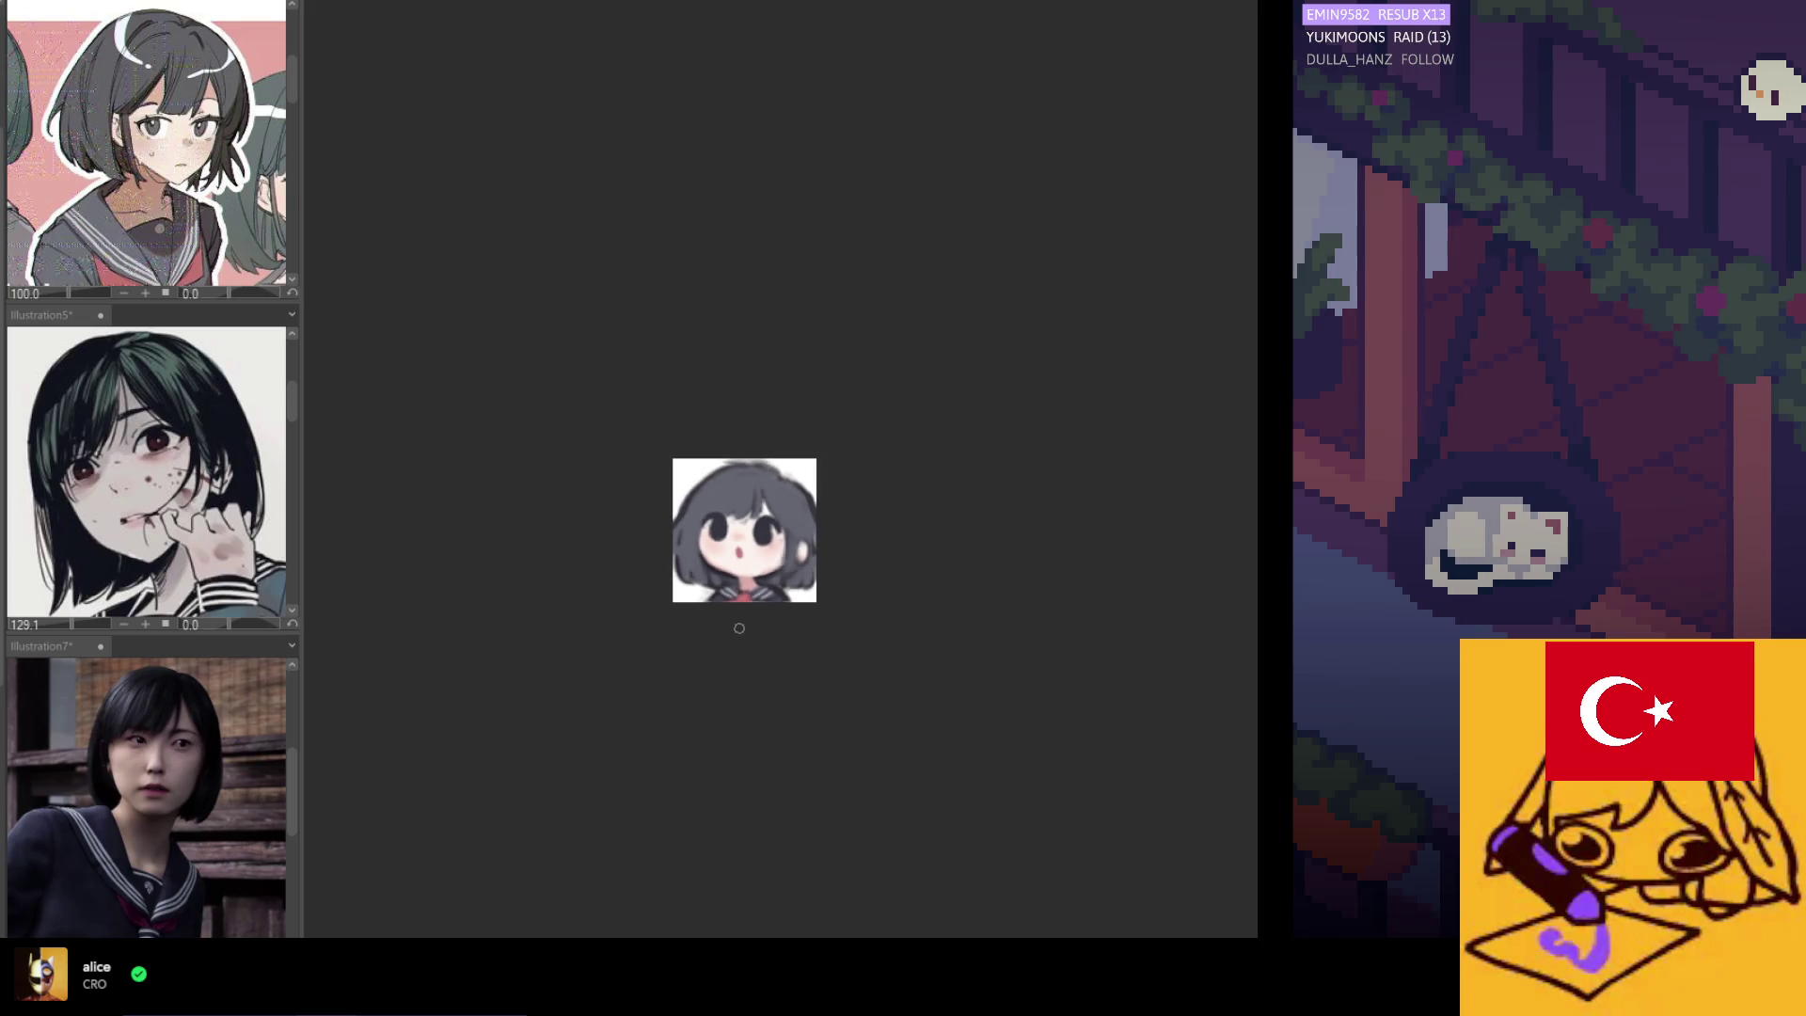
scroll(751, 524, up, 1)
scroll(751, 524, up, 1)
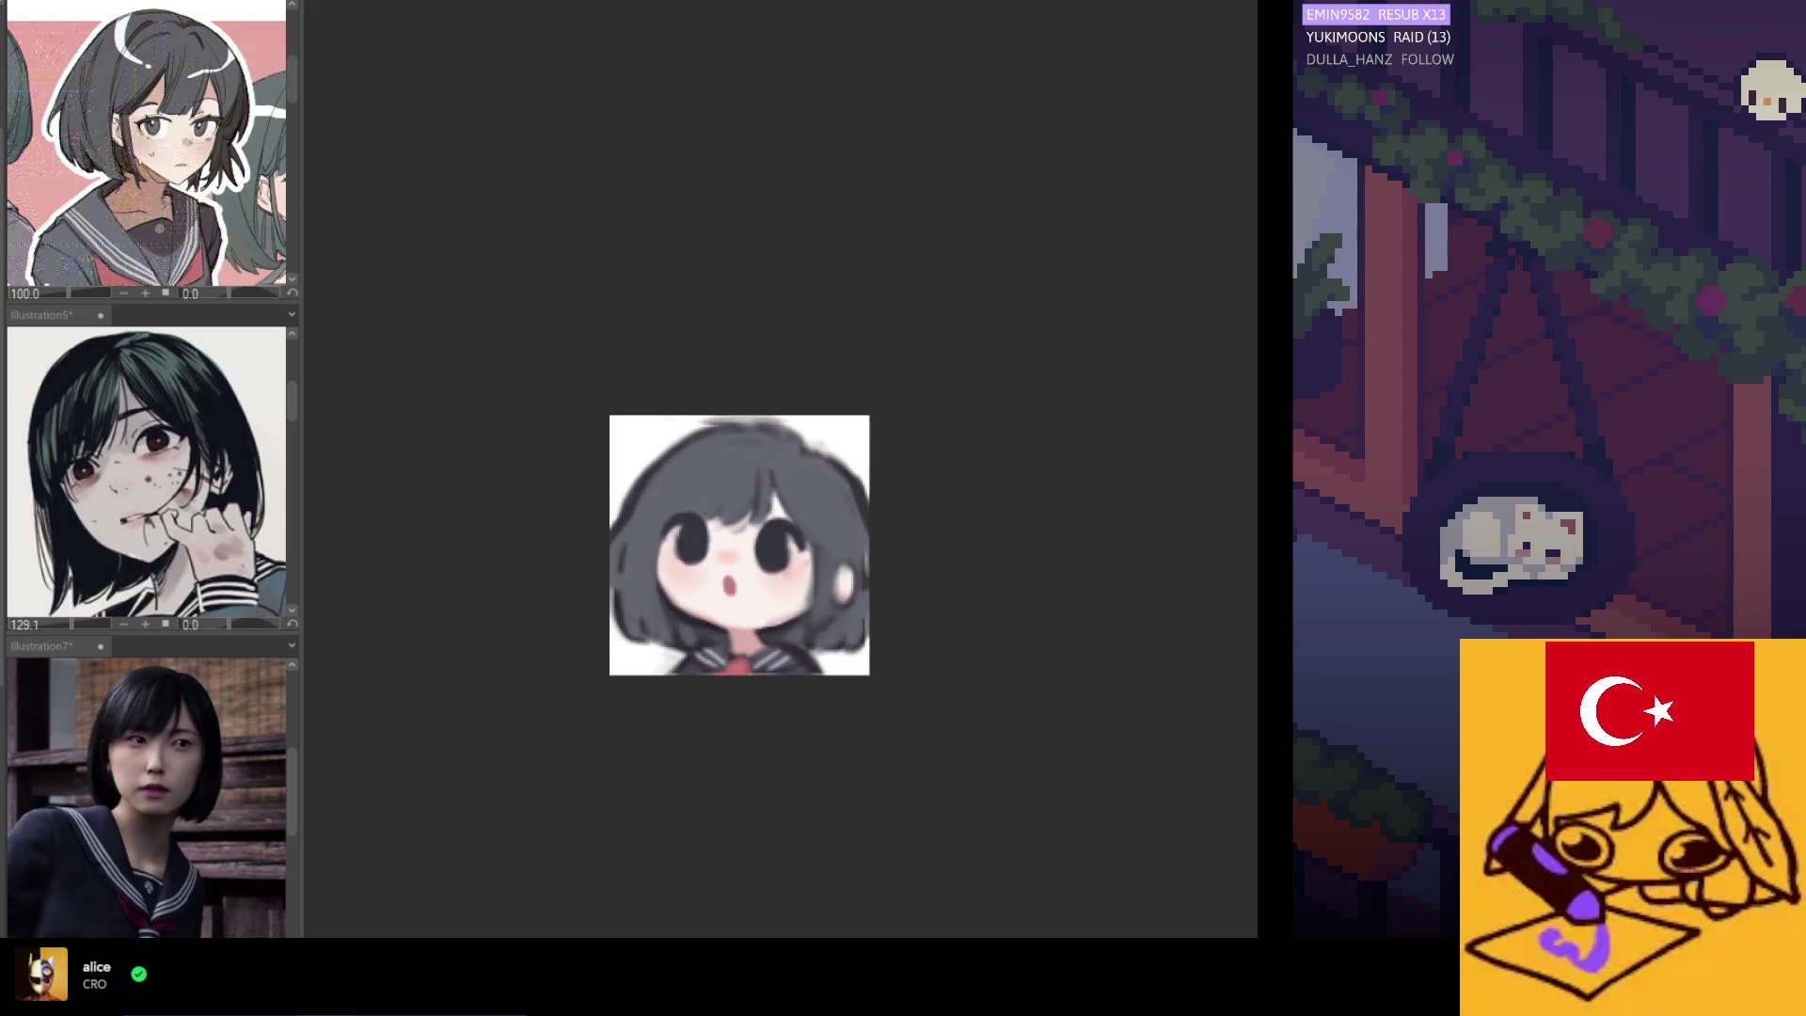
scroll(790, 686, up, 1)
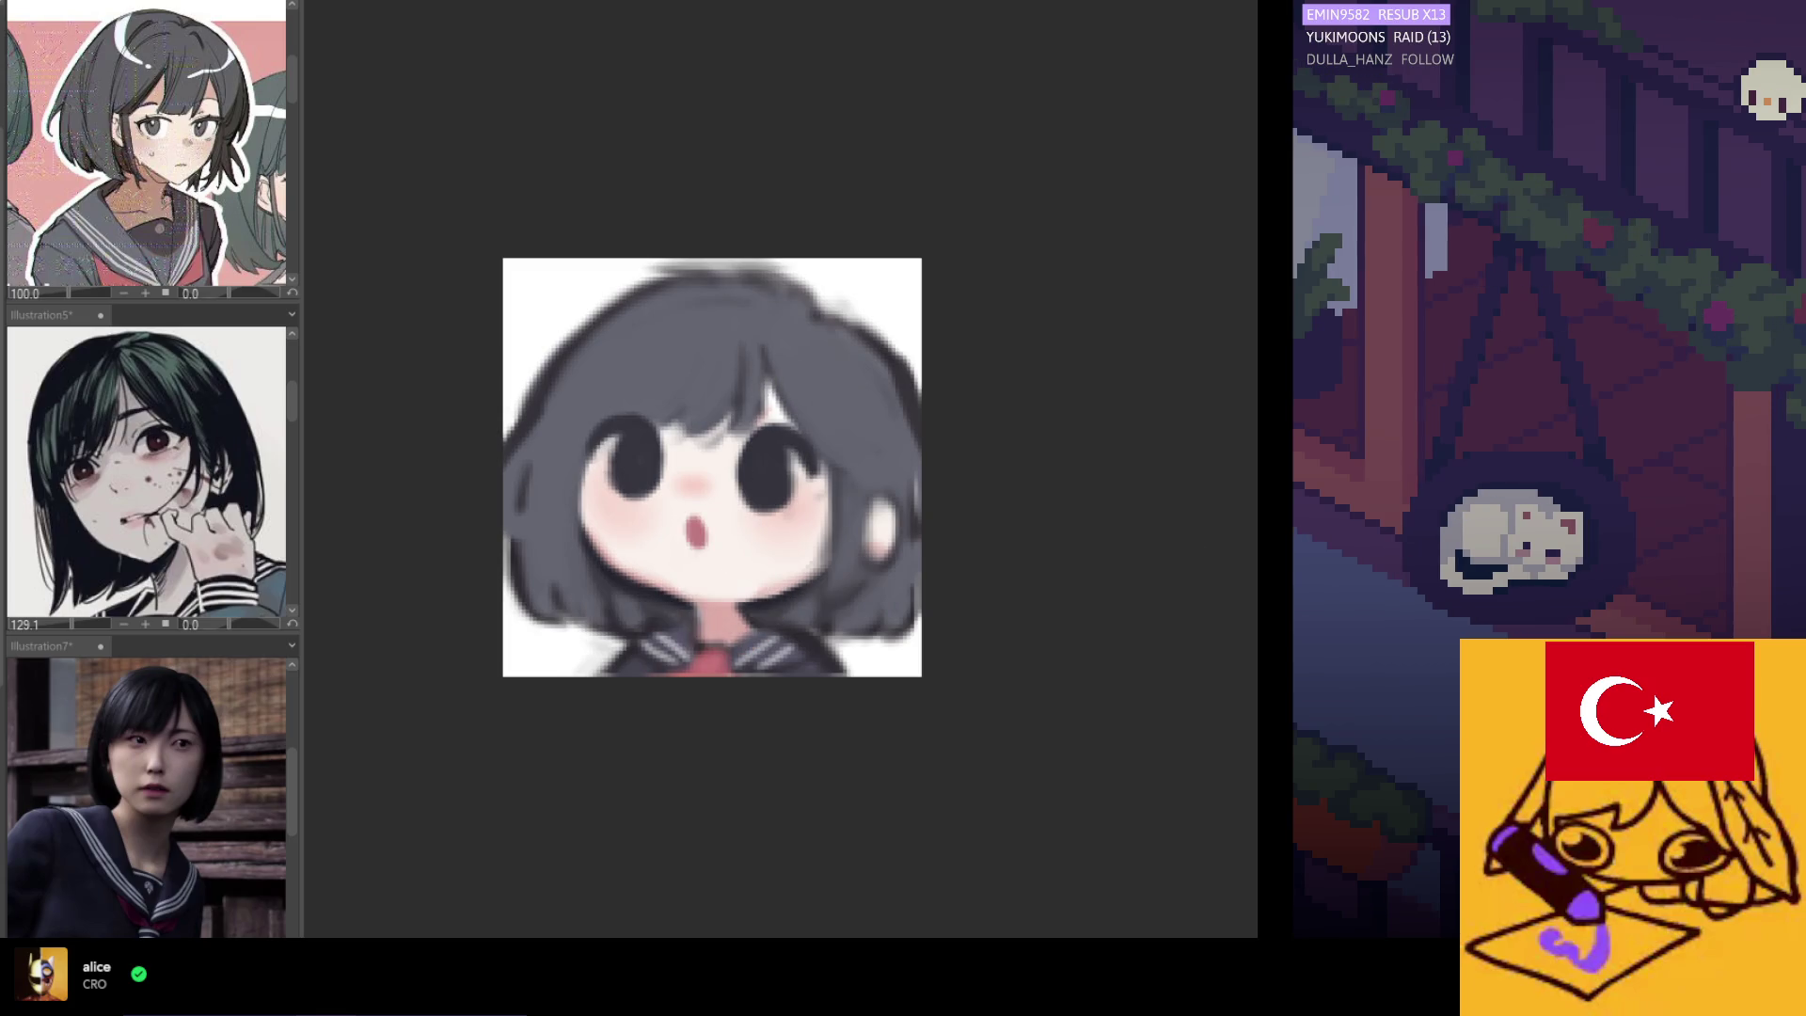
Fill the white gap in the hair with grey and zoom in on the fringe.
drag(753, 358, 797, 407)
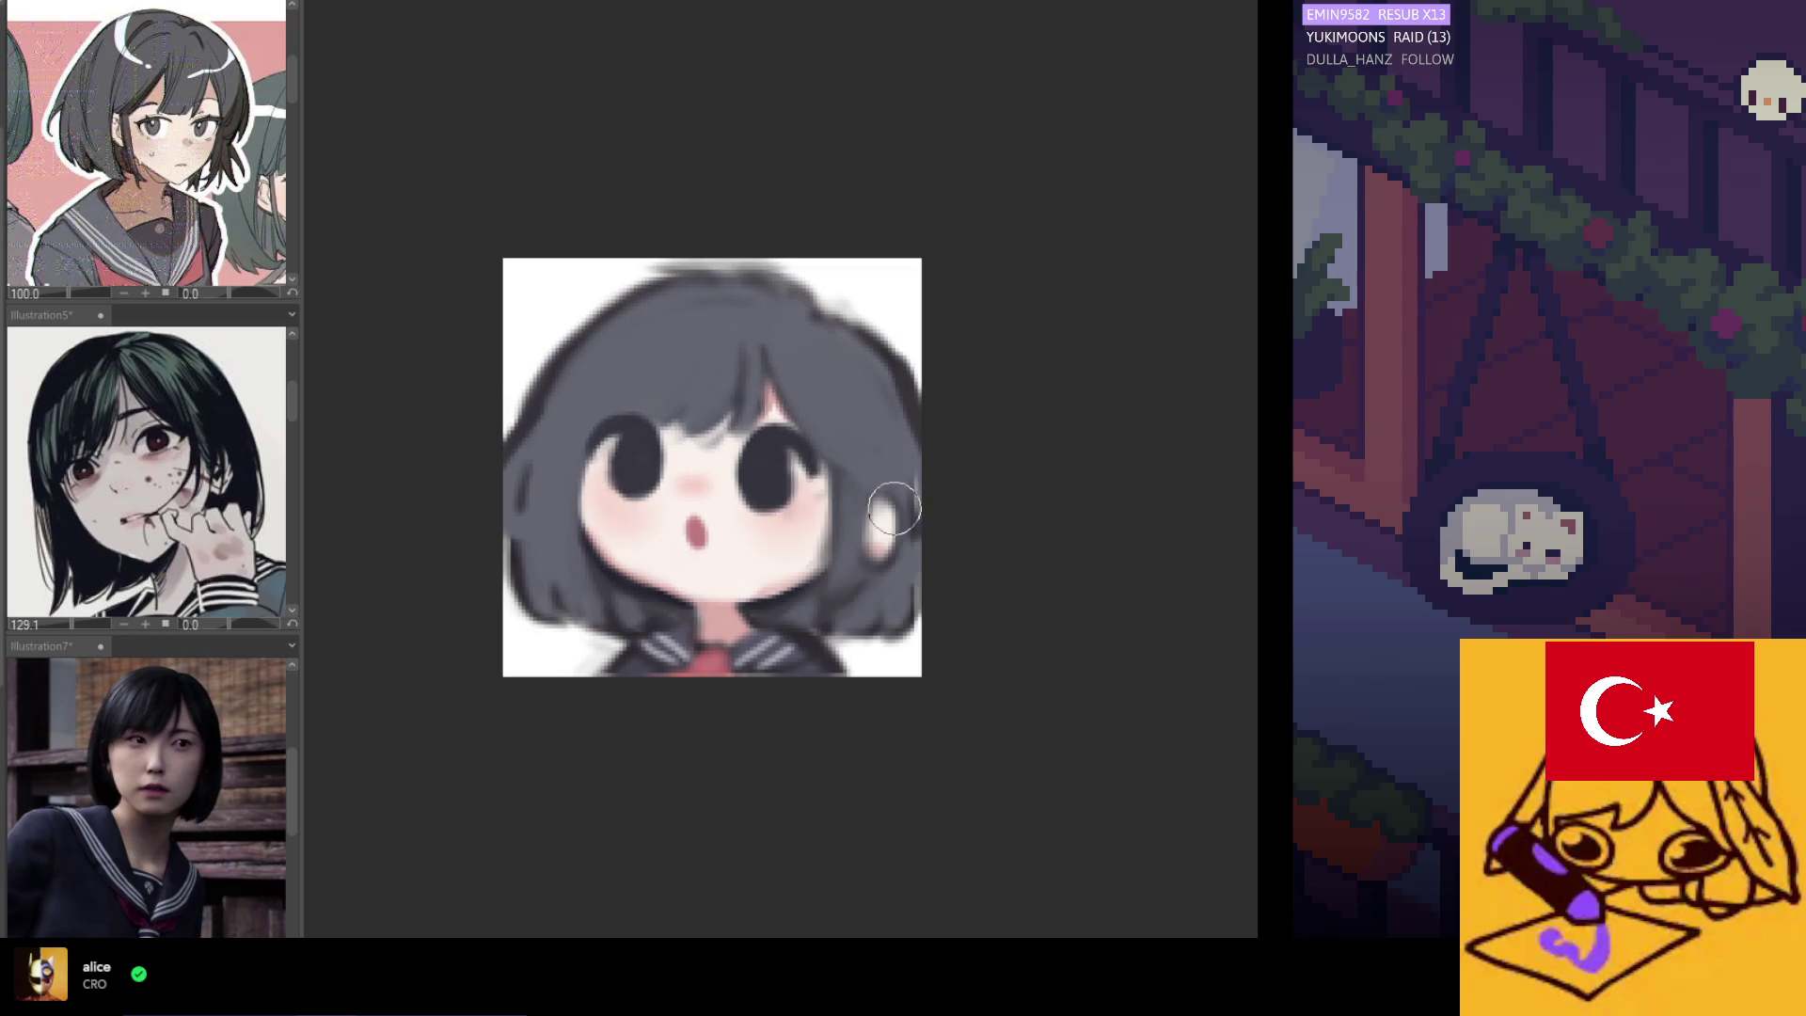
scroll(607, 467, up, 2)
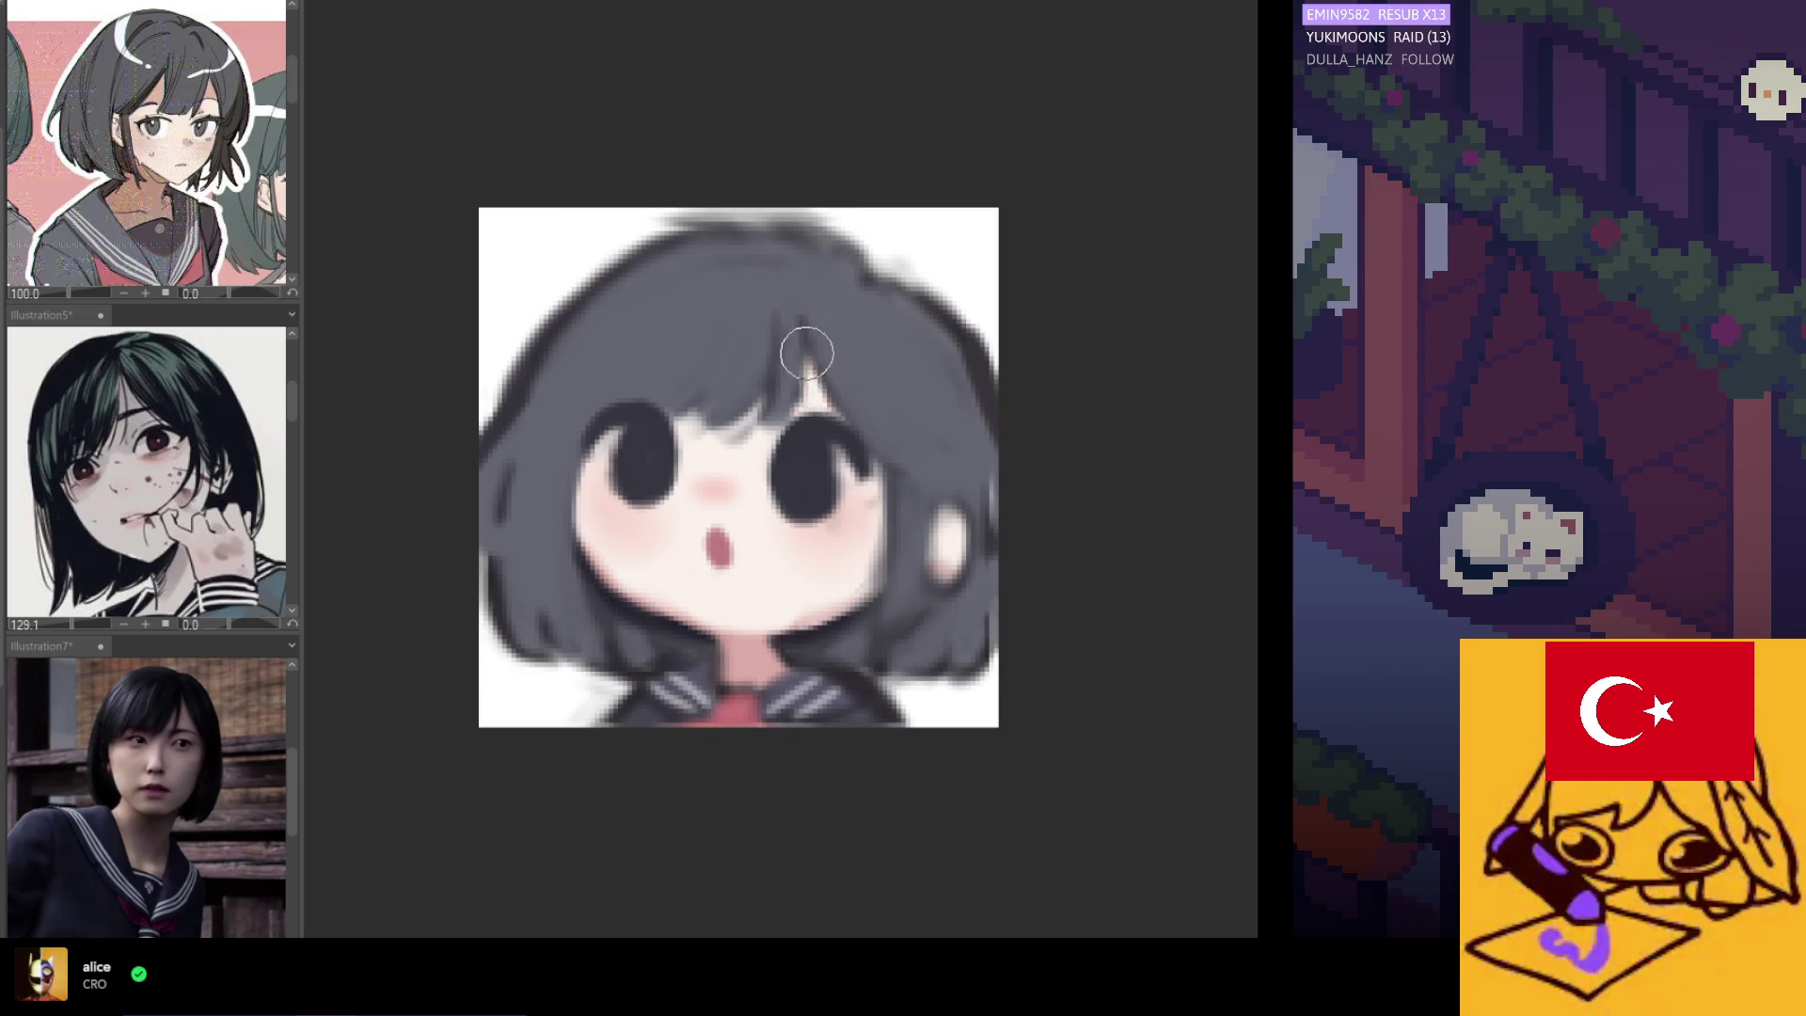
scroll(804, 349, up, 2)
scroll(926, 550, down, 2)
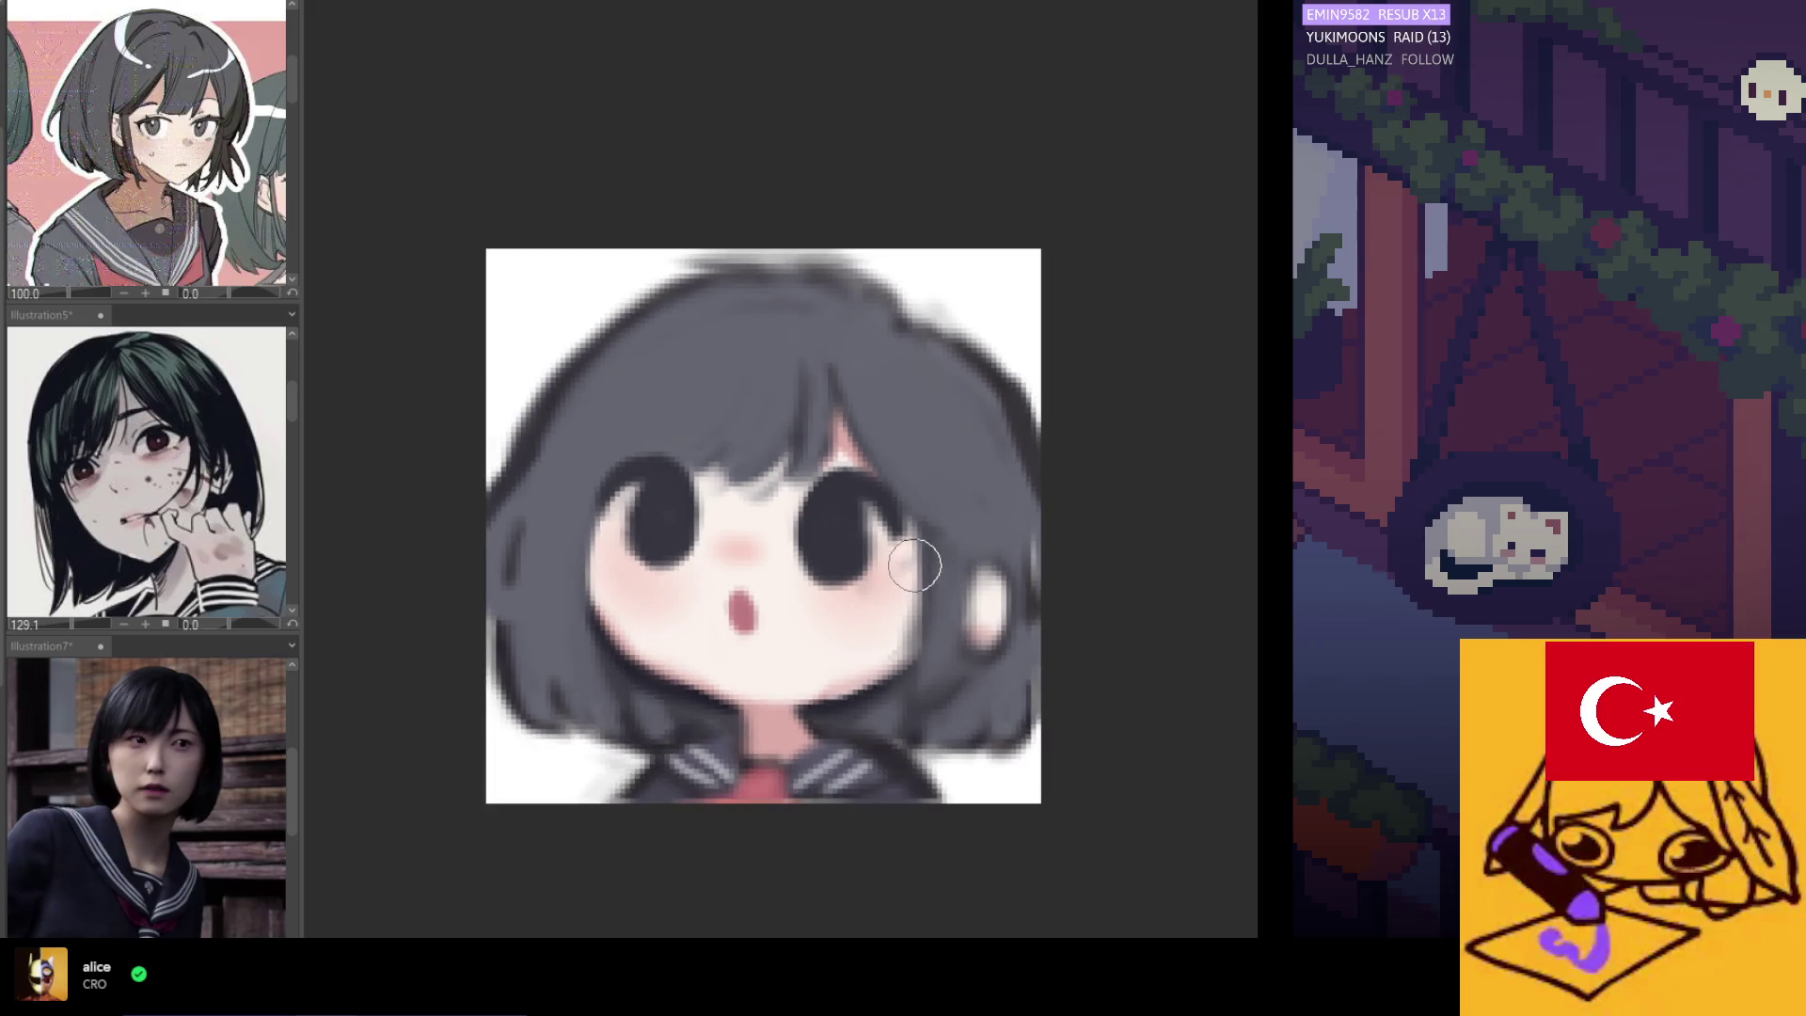
scroll(911, 556, up, 2)
scroll(973, 612, up, 2)
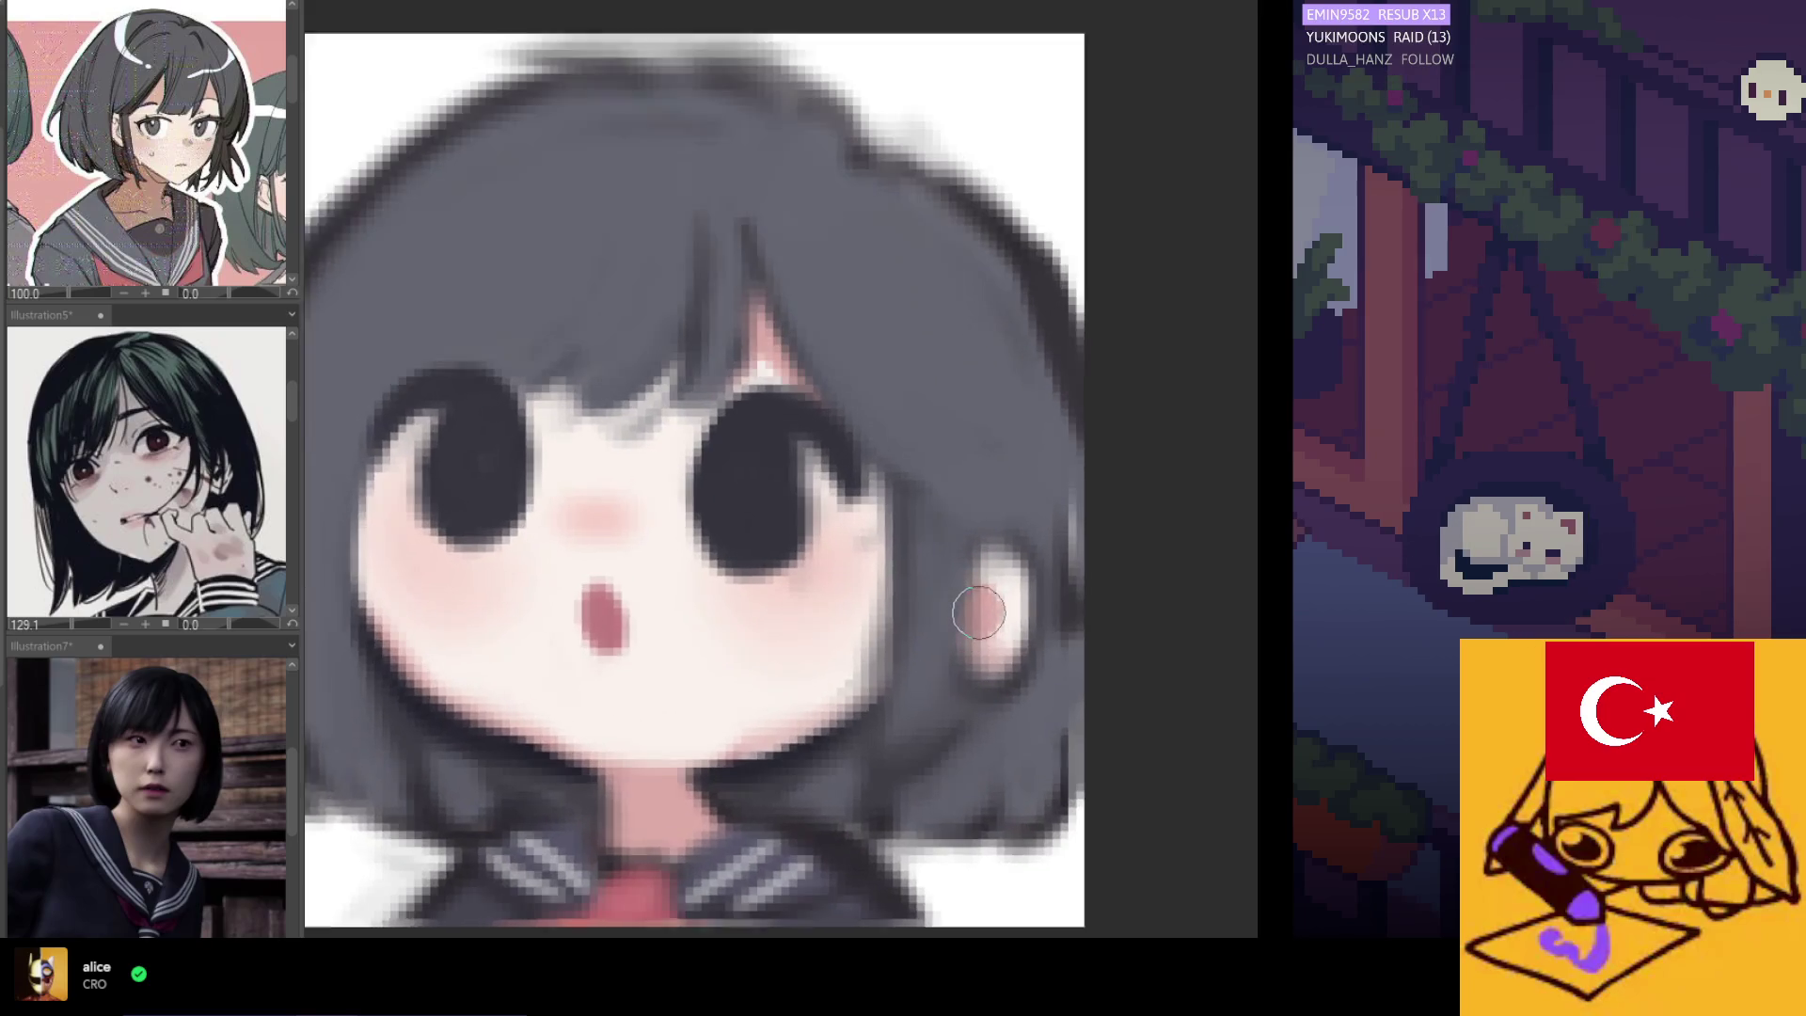
scroll(711, 551, down, 1)
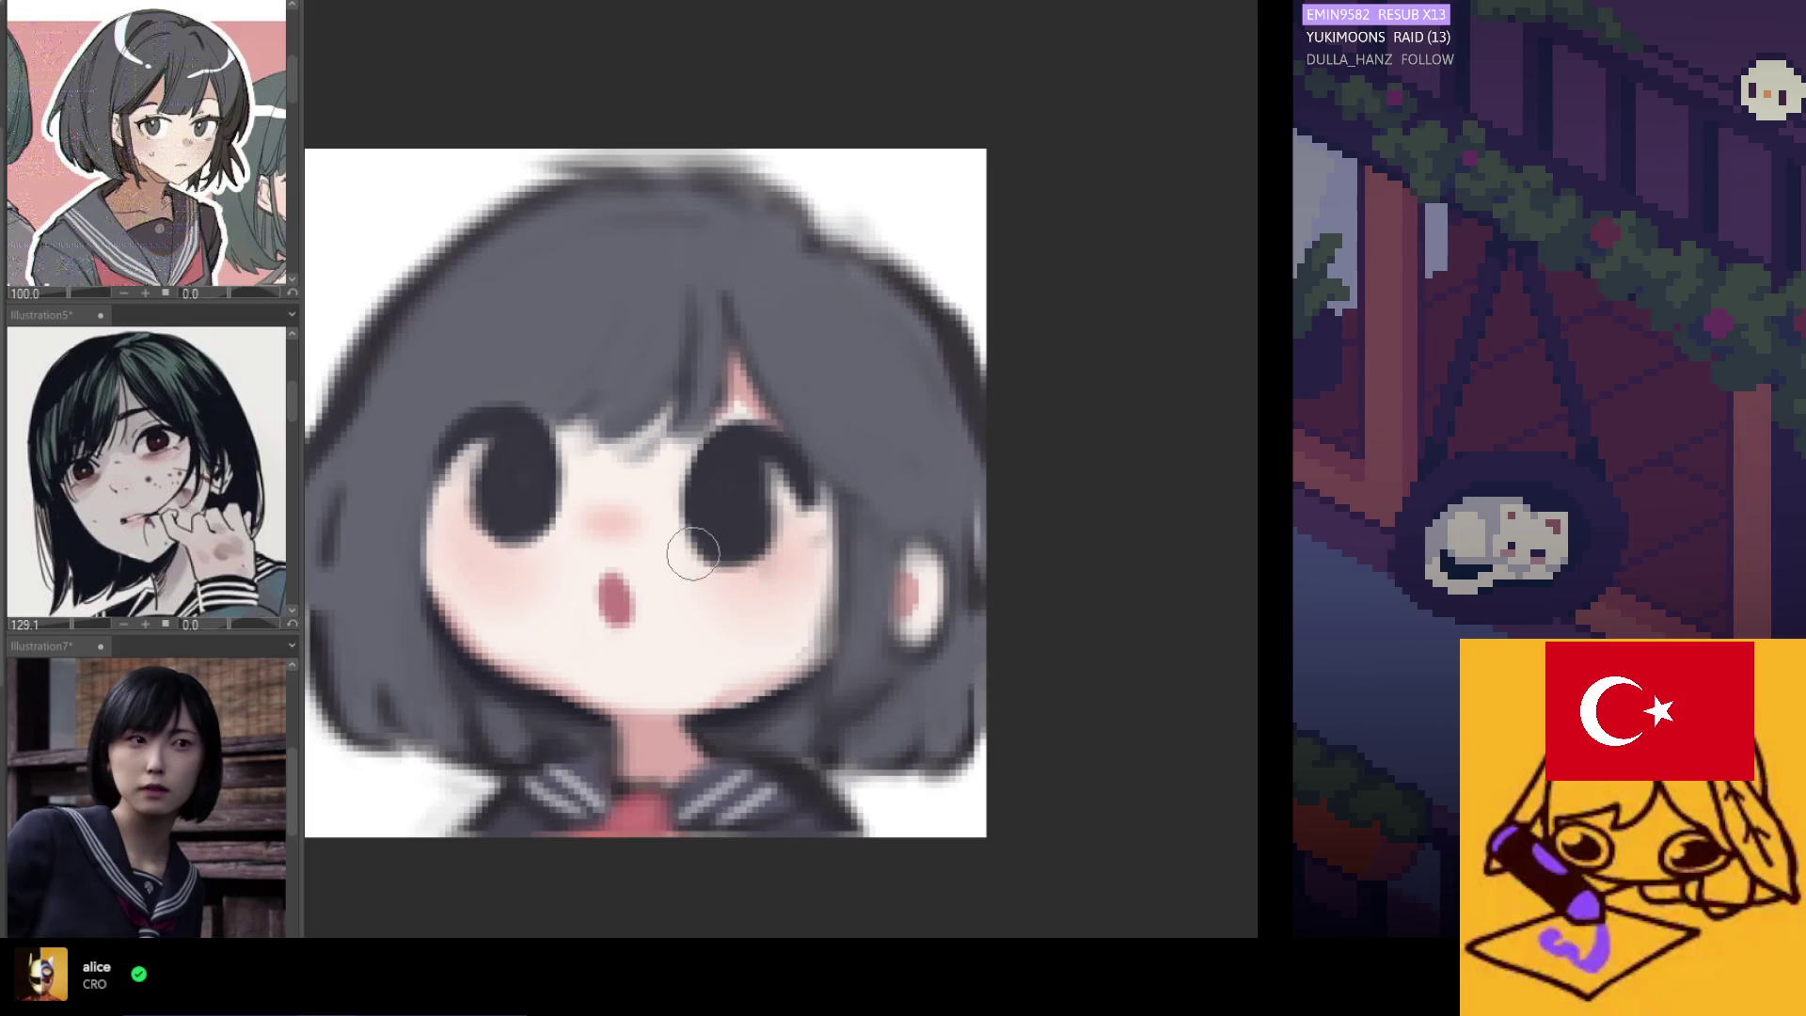
scroll(686, 544, up, 2)
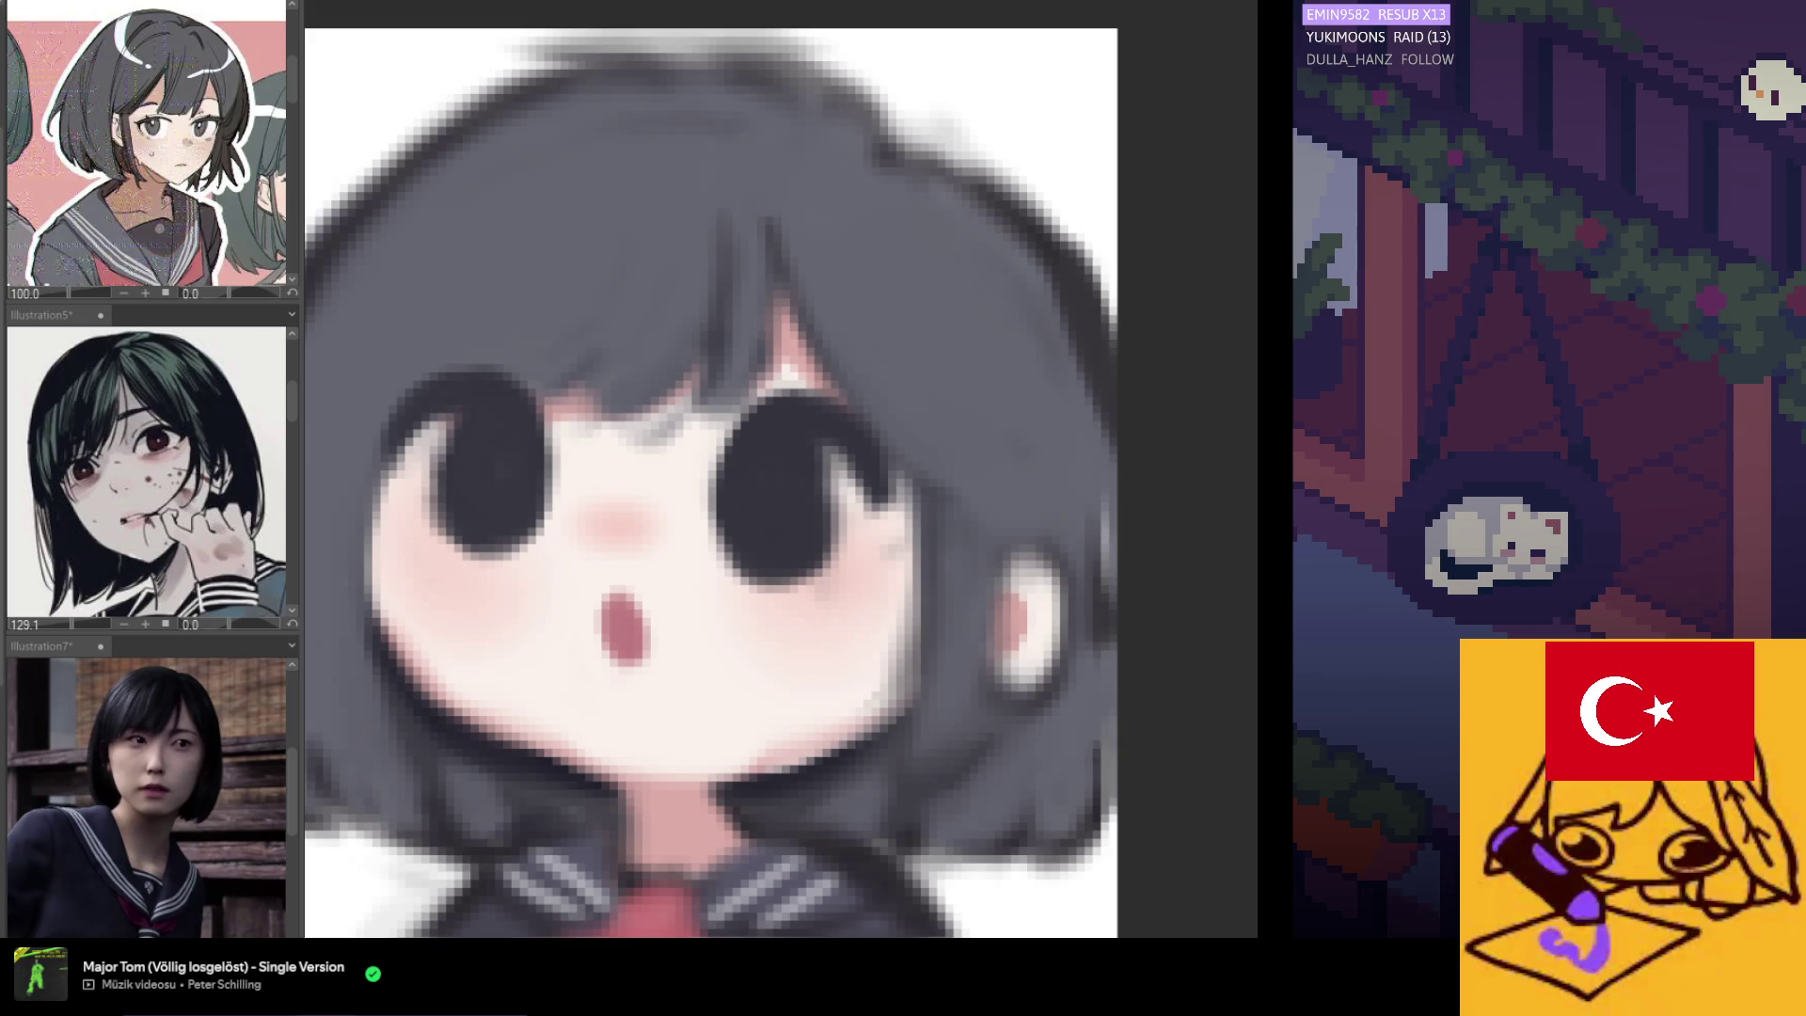
scroll(1097, 864, down, 2)
scroll(807, 332, up, 3)
Paint over the hair parting above the right eye to lighten it.
mouse_move(807, 332)
mouse_down()
mouse_move(793, 274)
mouse_move(808, 334)
mouse_move(794, 315)
mouse_up()
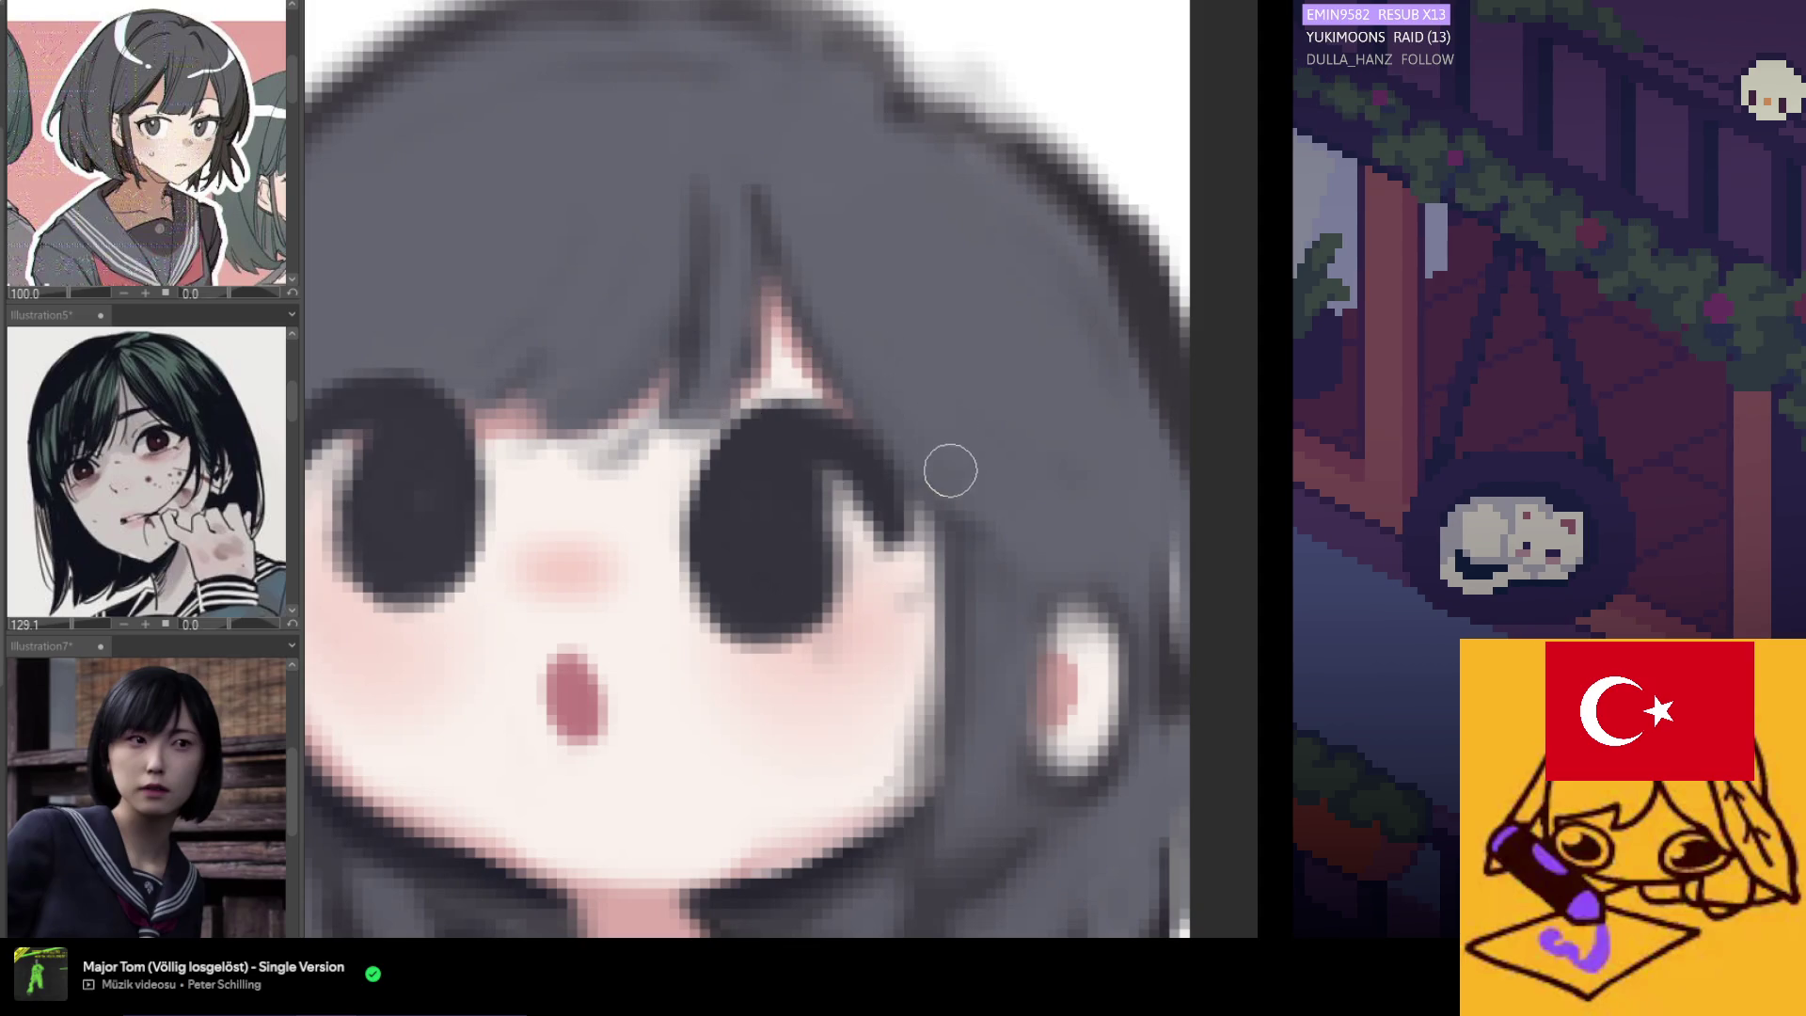
scroll(879, 511, down, 10)
scroll(766, 463, up, 3)
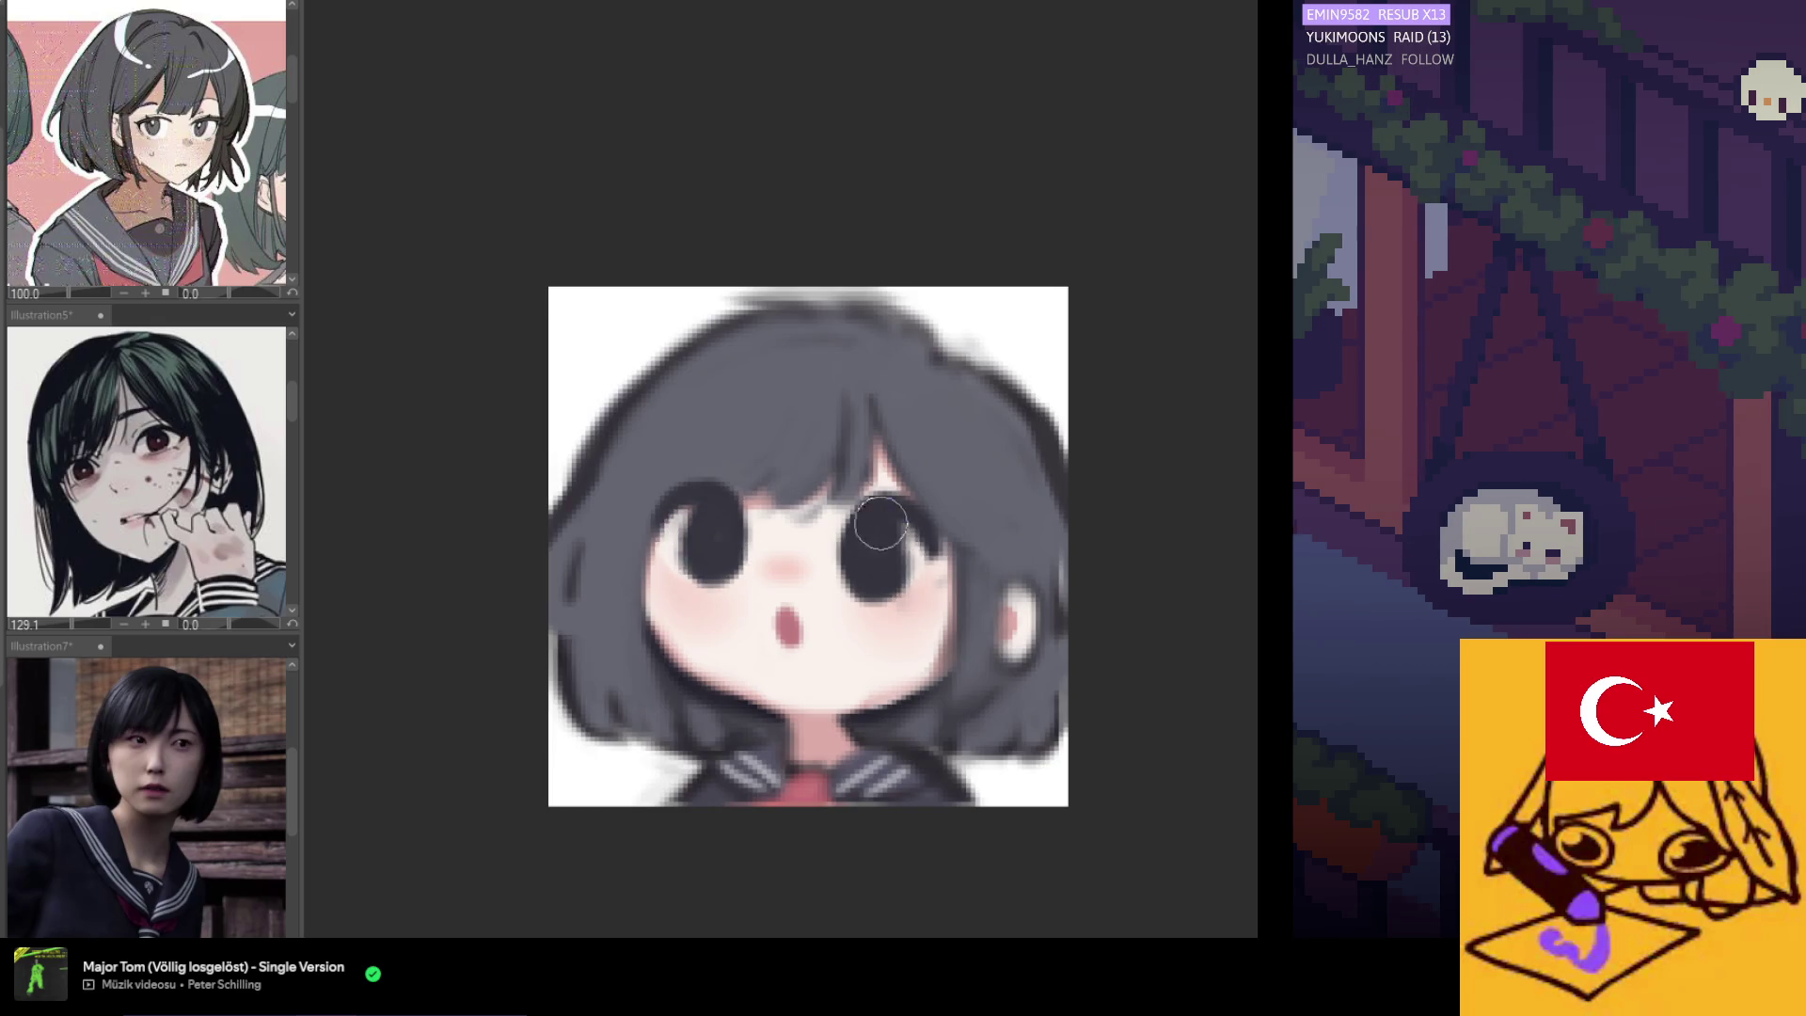
scroll(865, 565, down, 5)
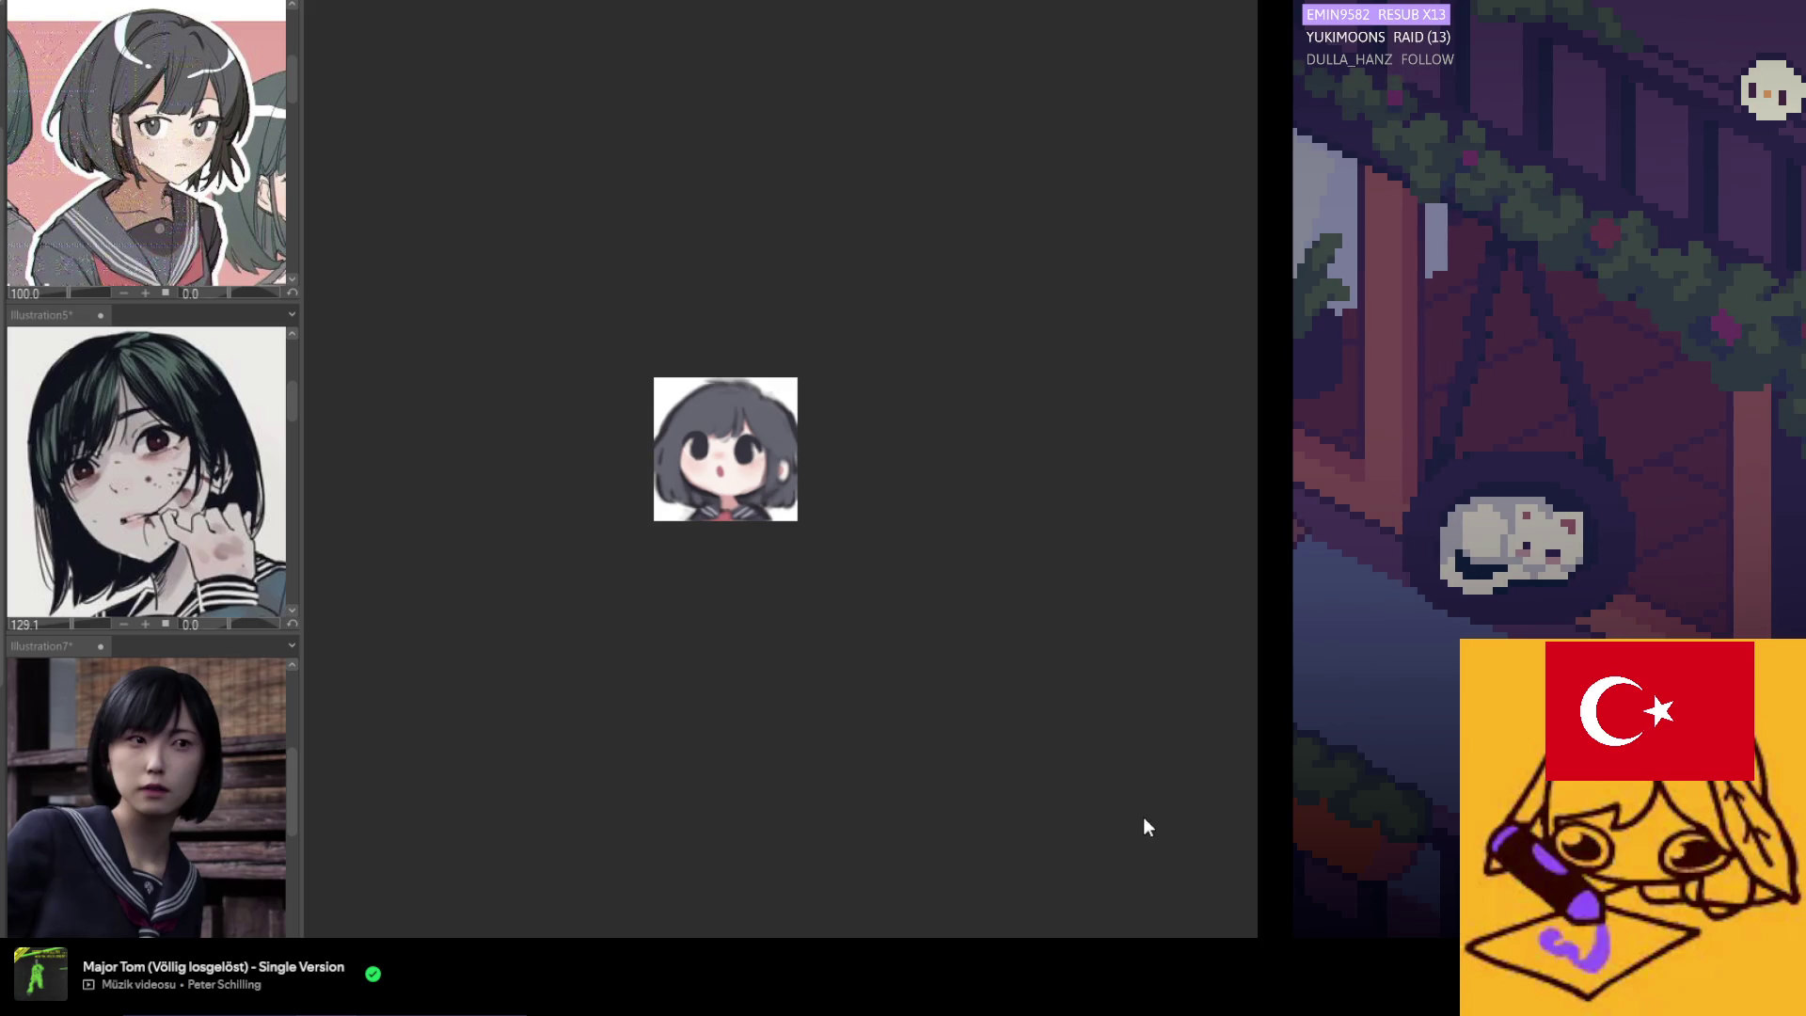
scroll(776, 408, up, 1)
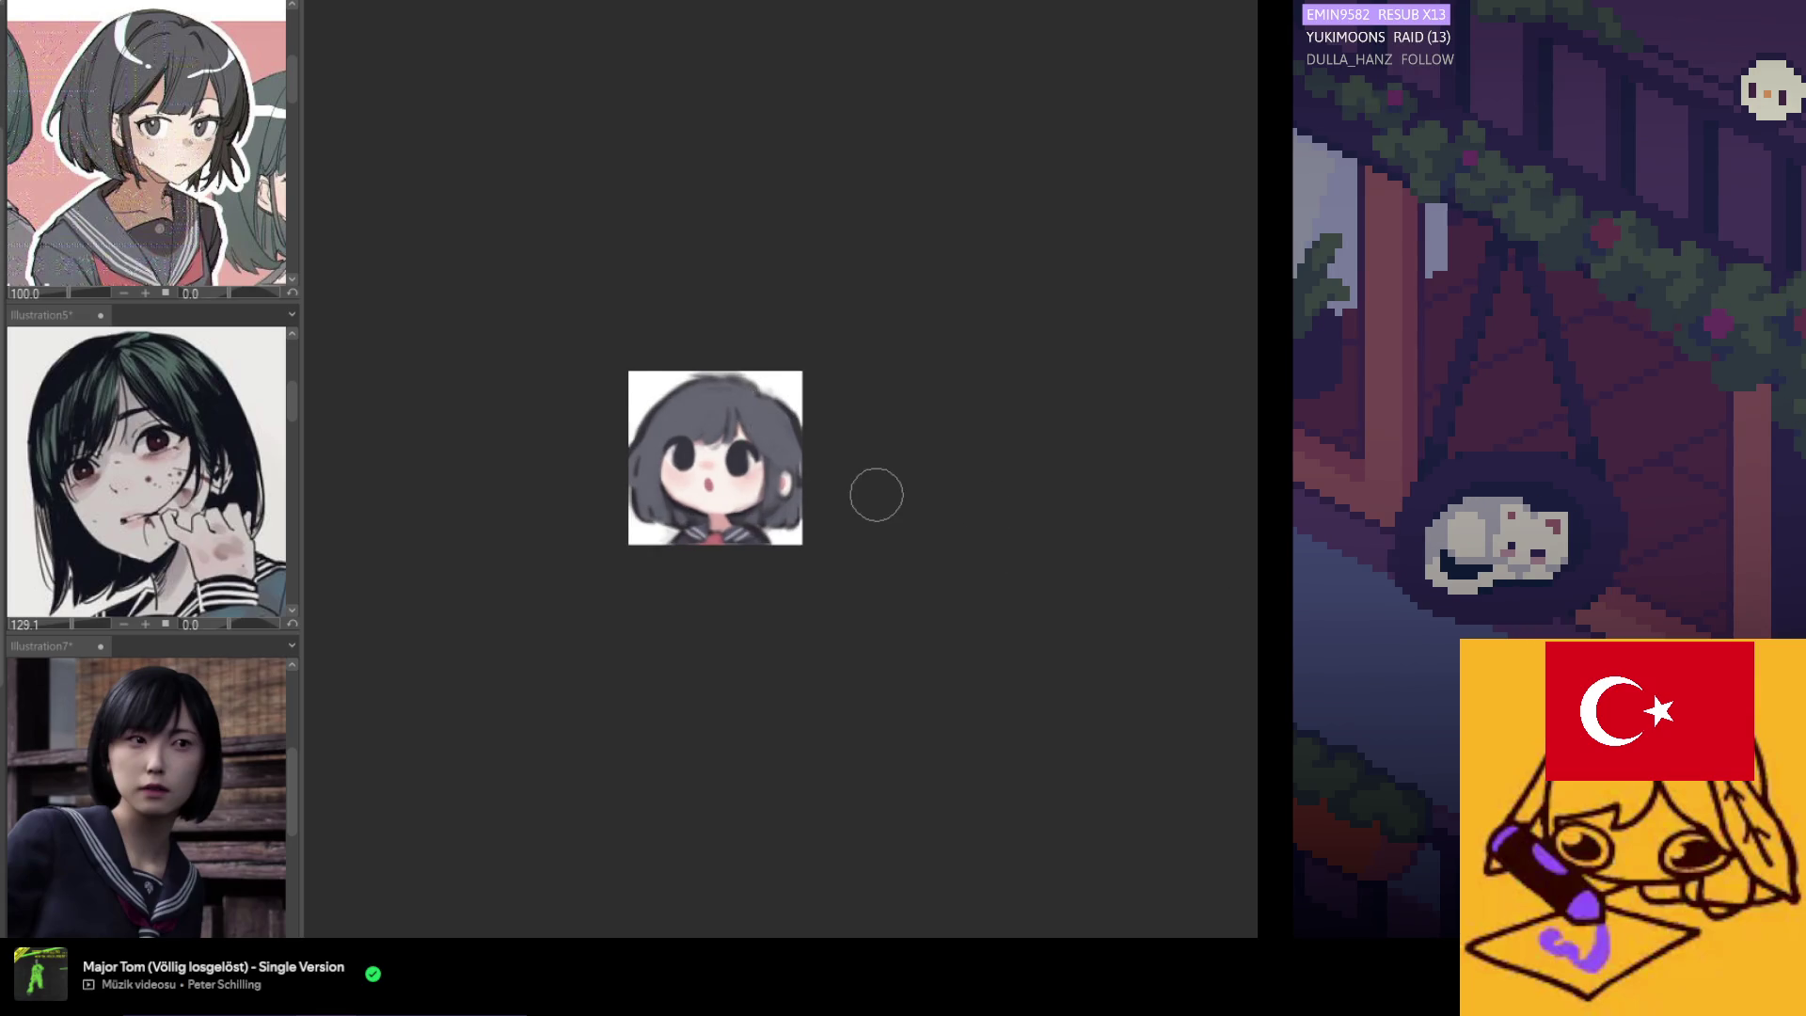
scroll(846, 490, down, 1)
scroll(756, 461, up, 1)
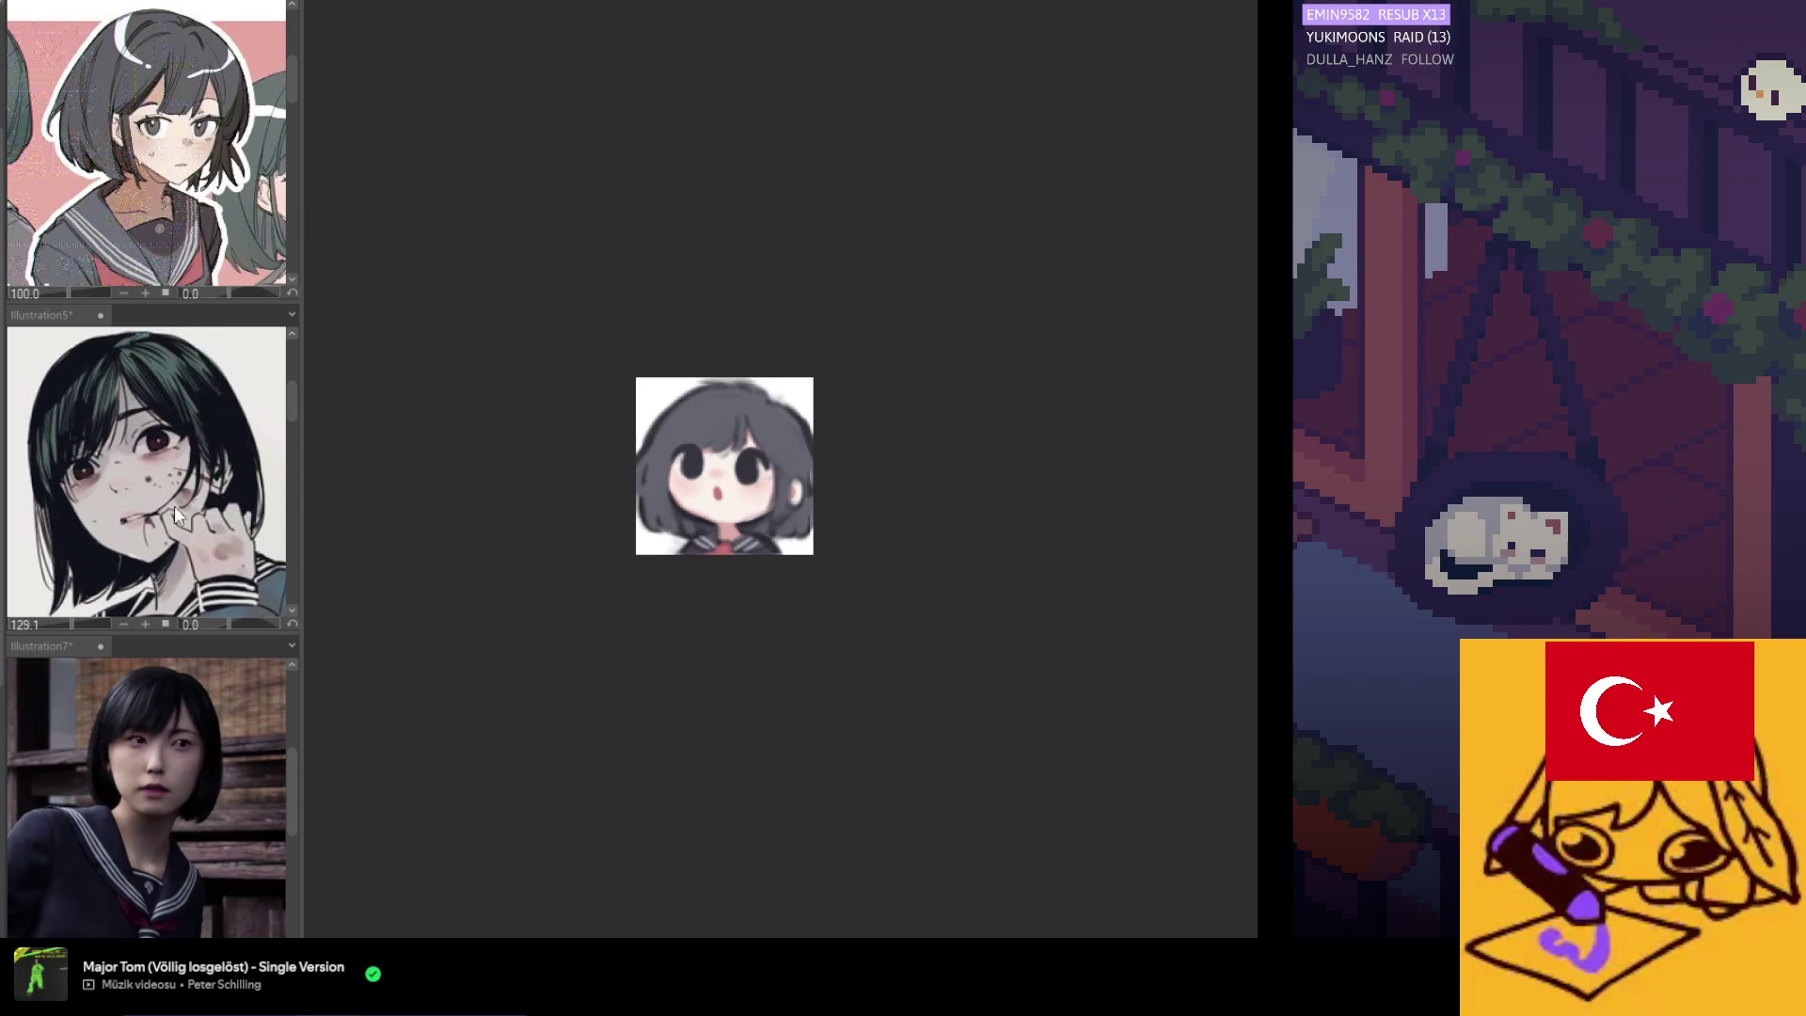
Stretch the whole drawing upward to make it taller and fit it to the view.
key(ctrl+t)
drag(733, 328, 780, 398)
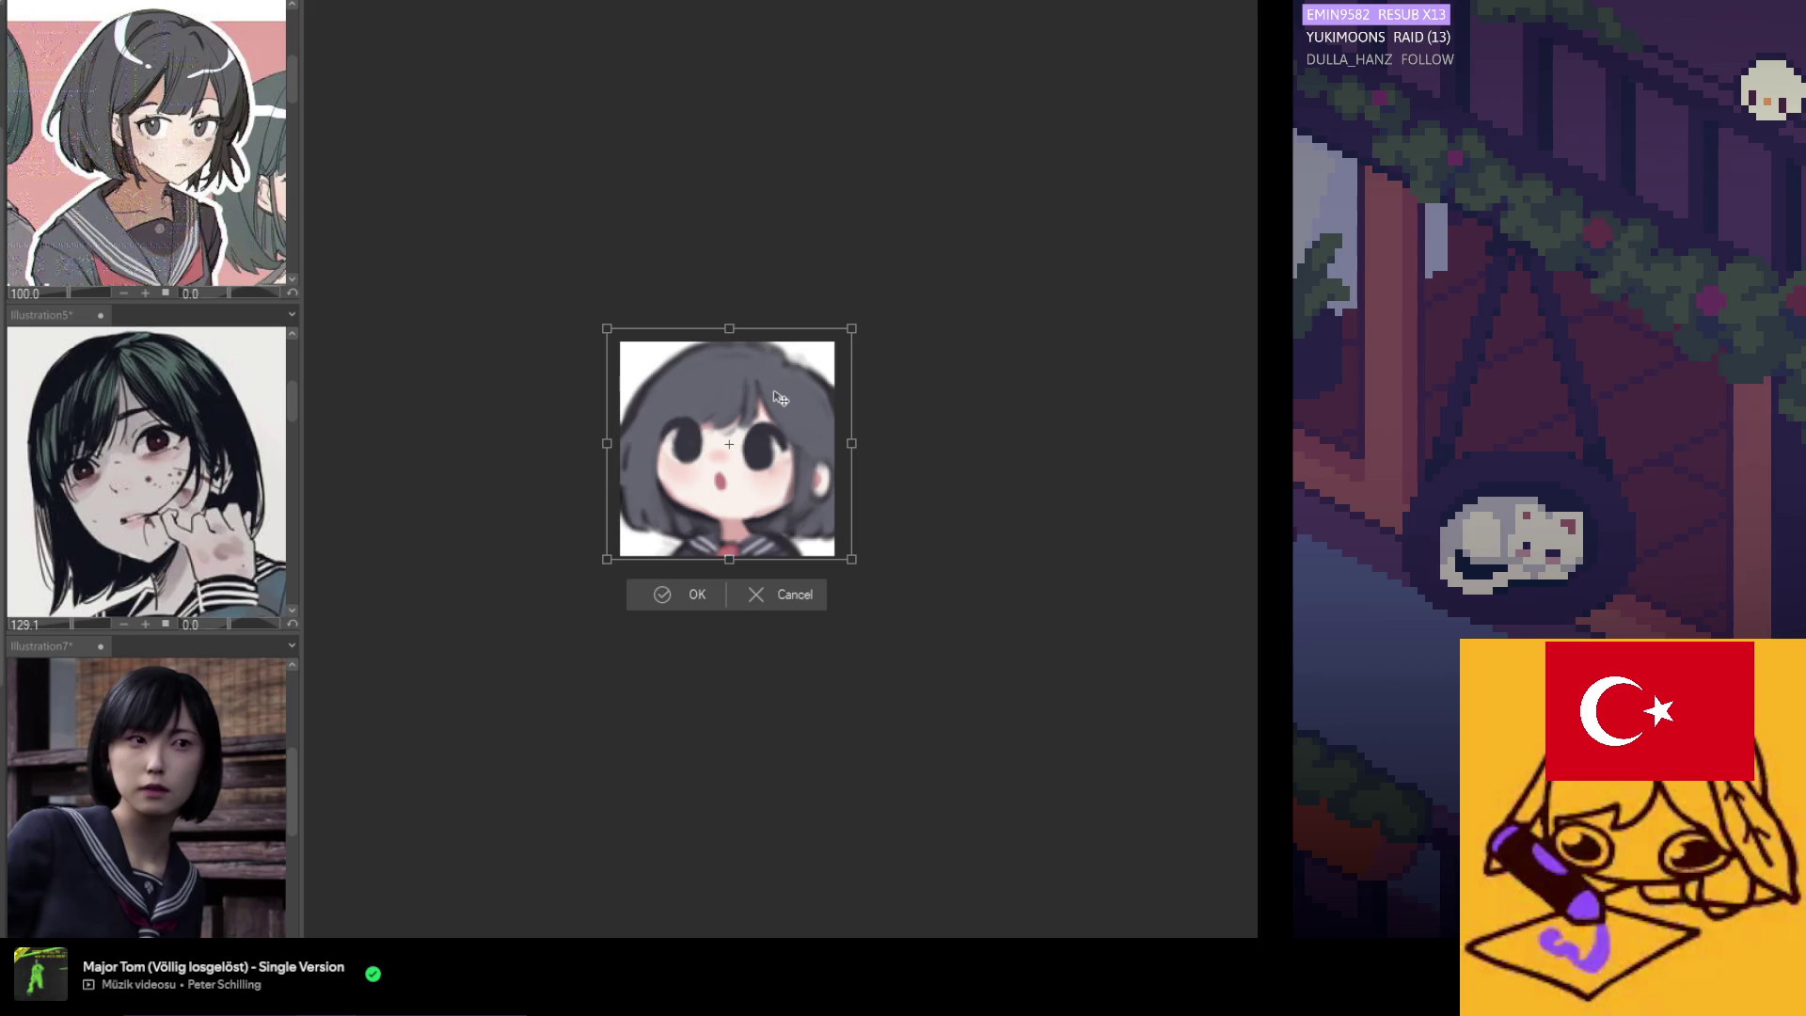
click(669, 593)
key(ctrl+alt+0)
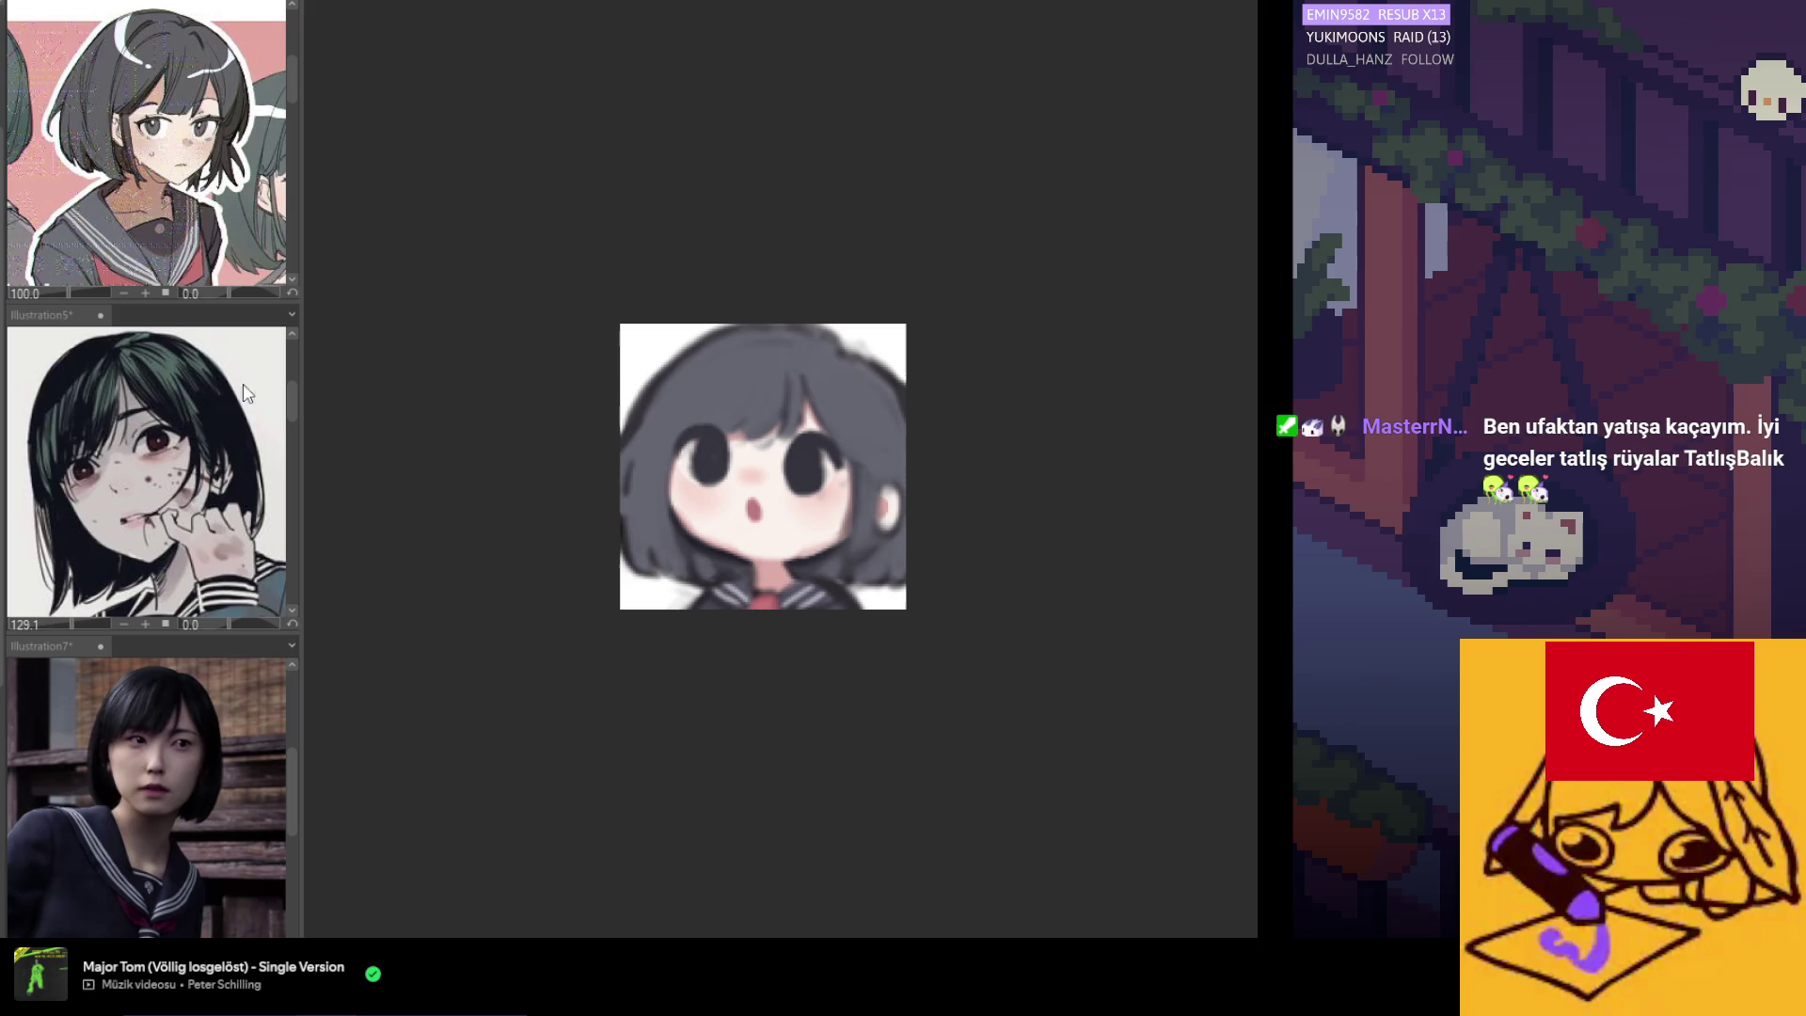
scroll(908, 499, up, 2)
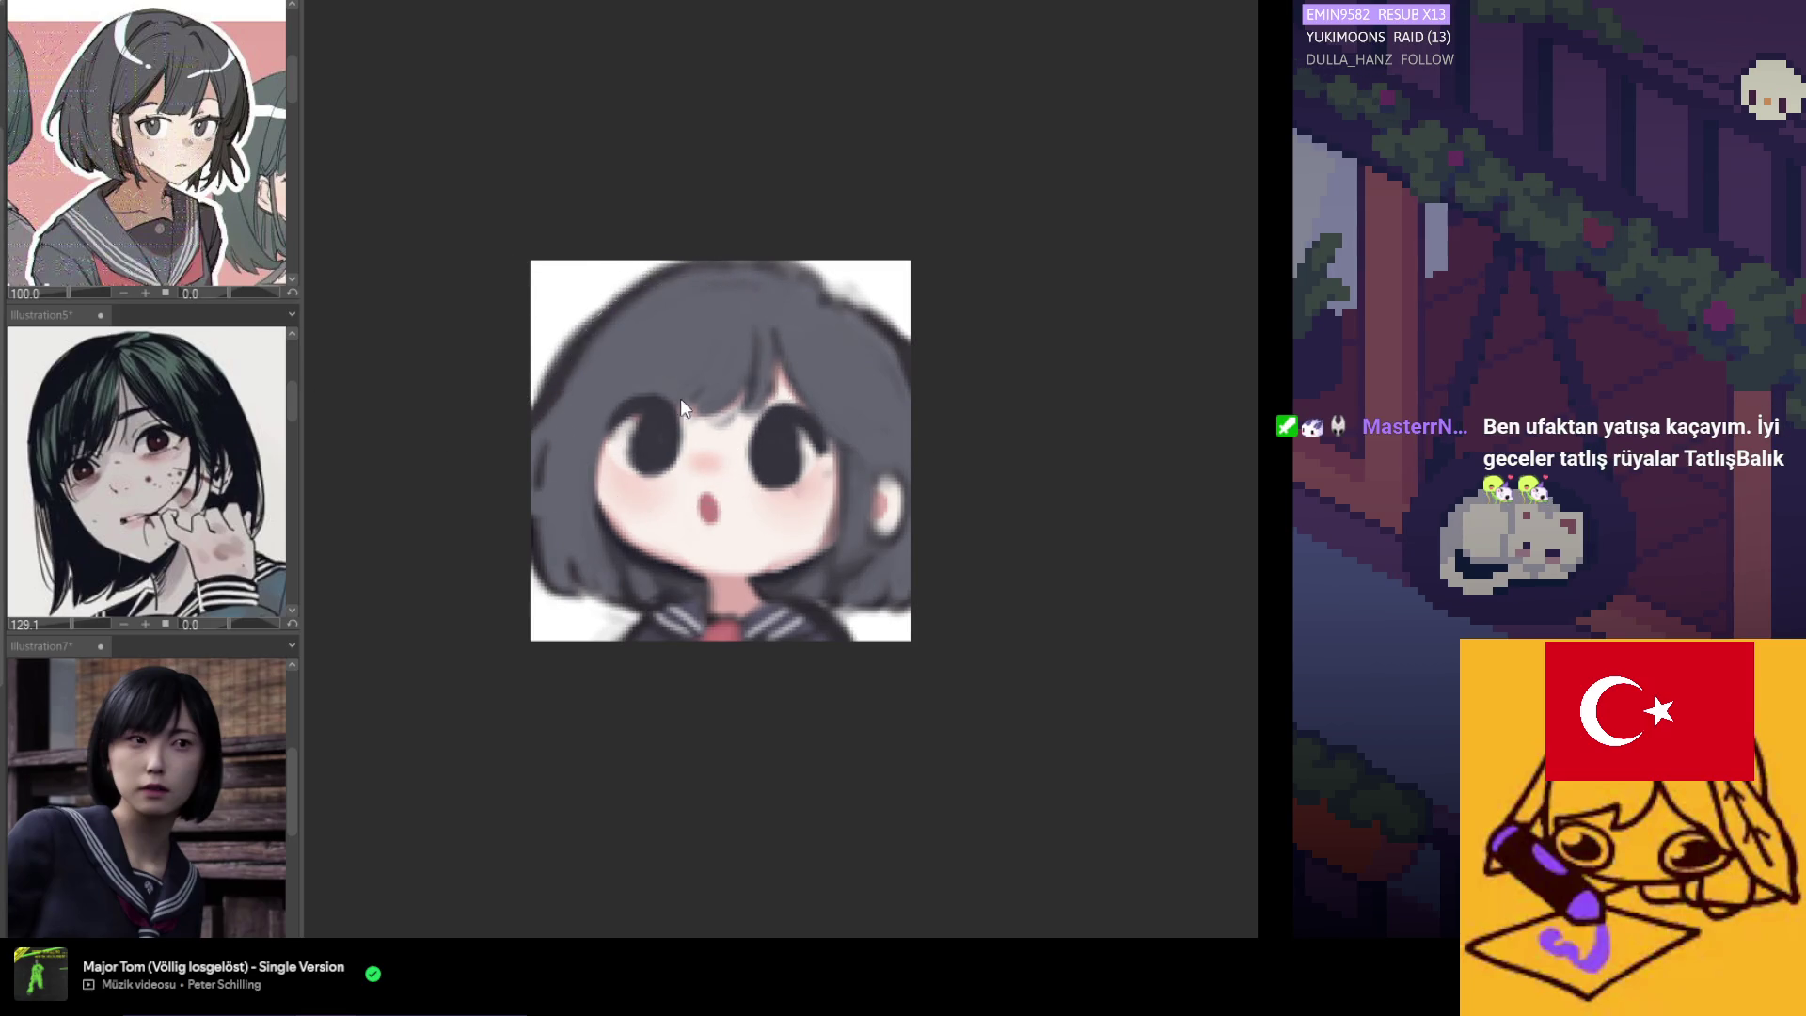
Brush over the right side of the hair to soften it.
drag(715, 339, 807, 382)
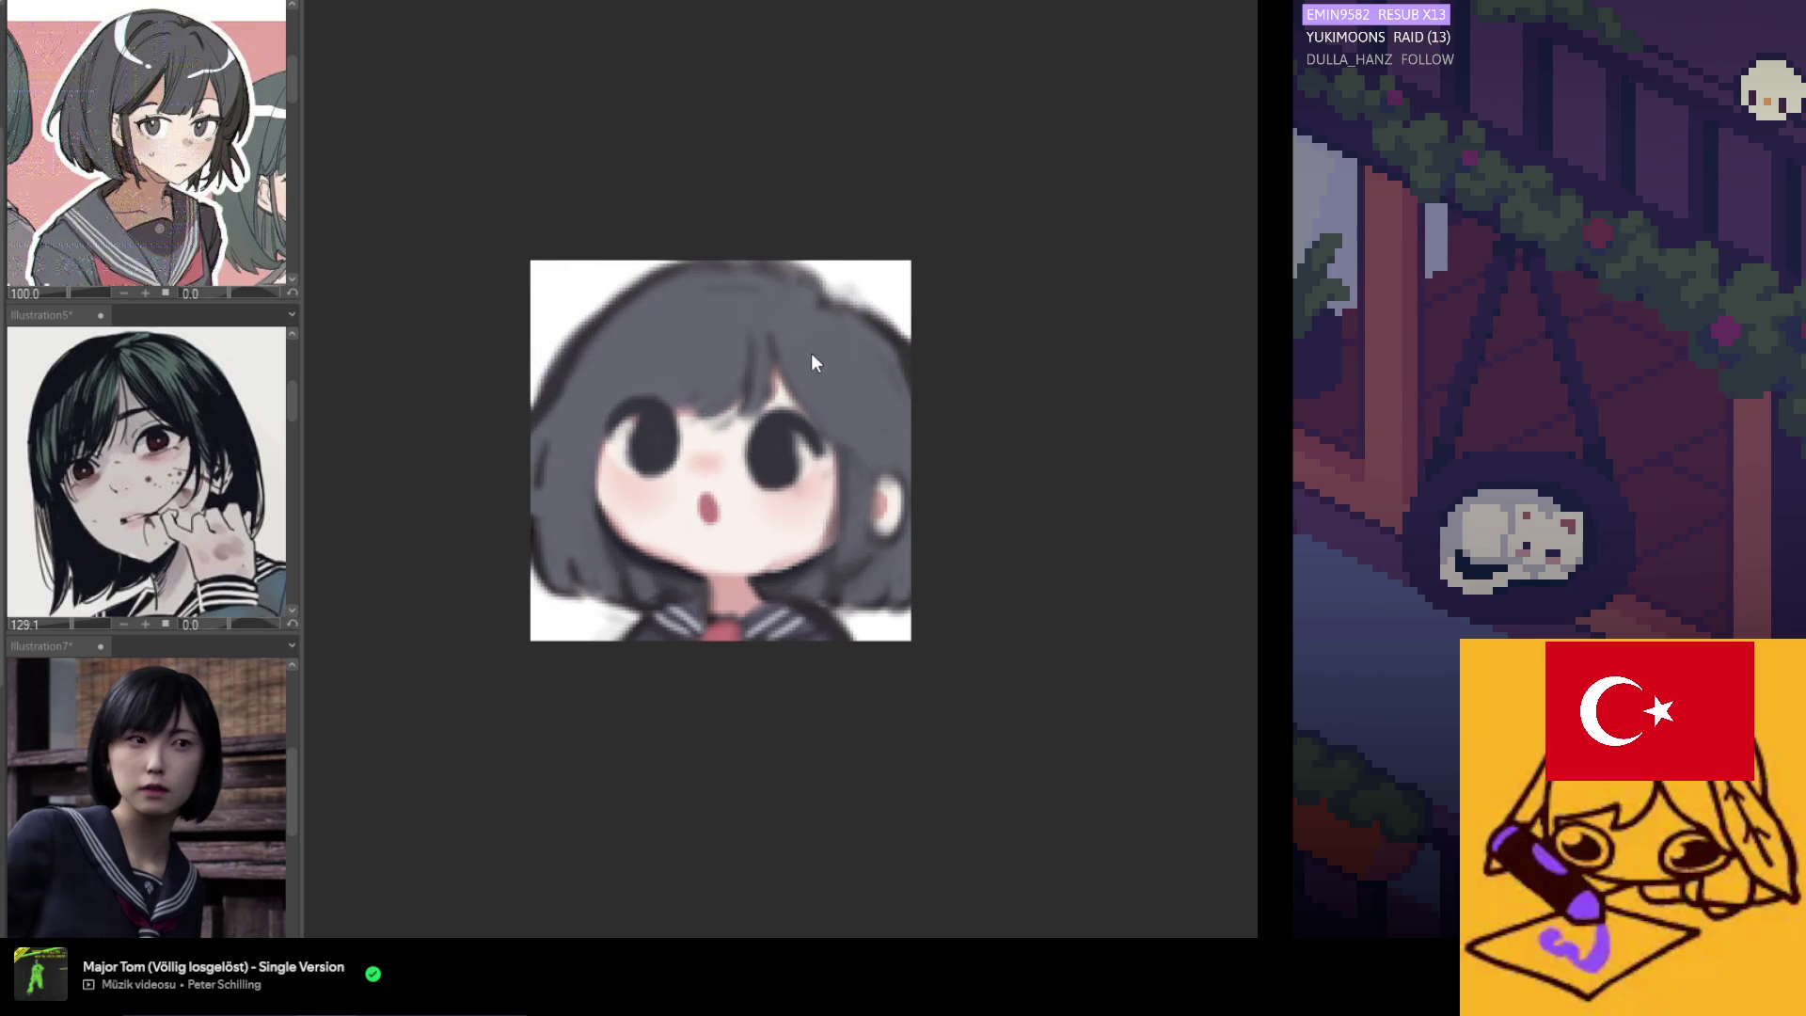
drag(797, 358, 847, 351)
drag(887, 451, 718, 584)
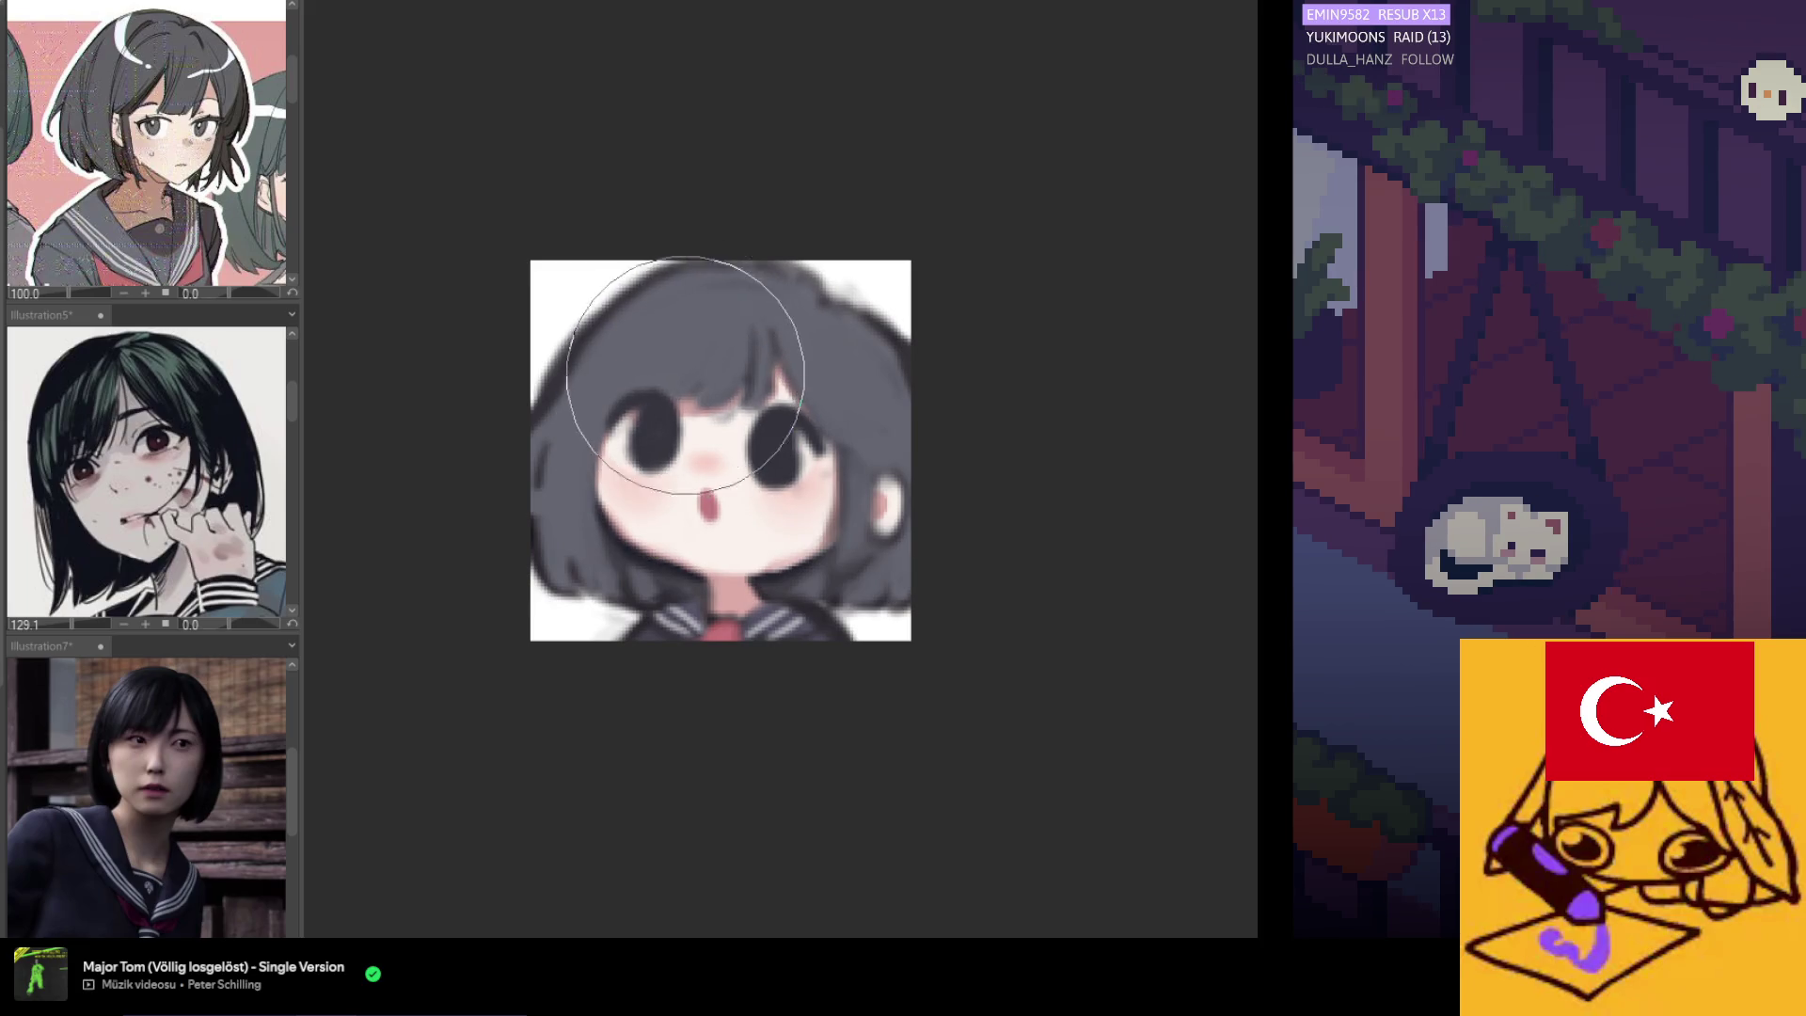
scroll(661, 282, left, 5)
scroll(624, 423, down, 3)
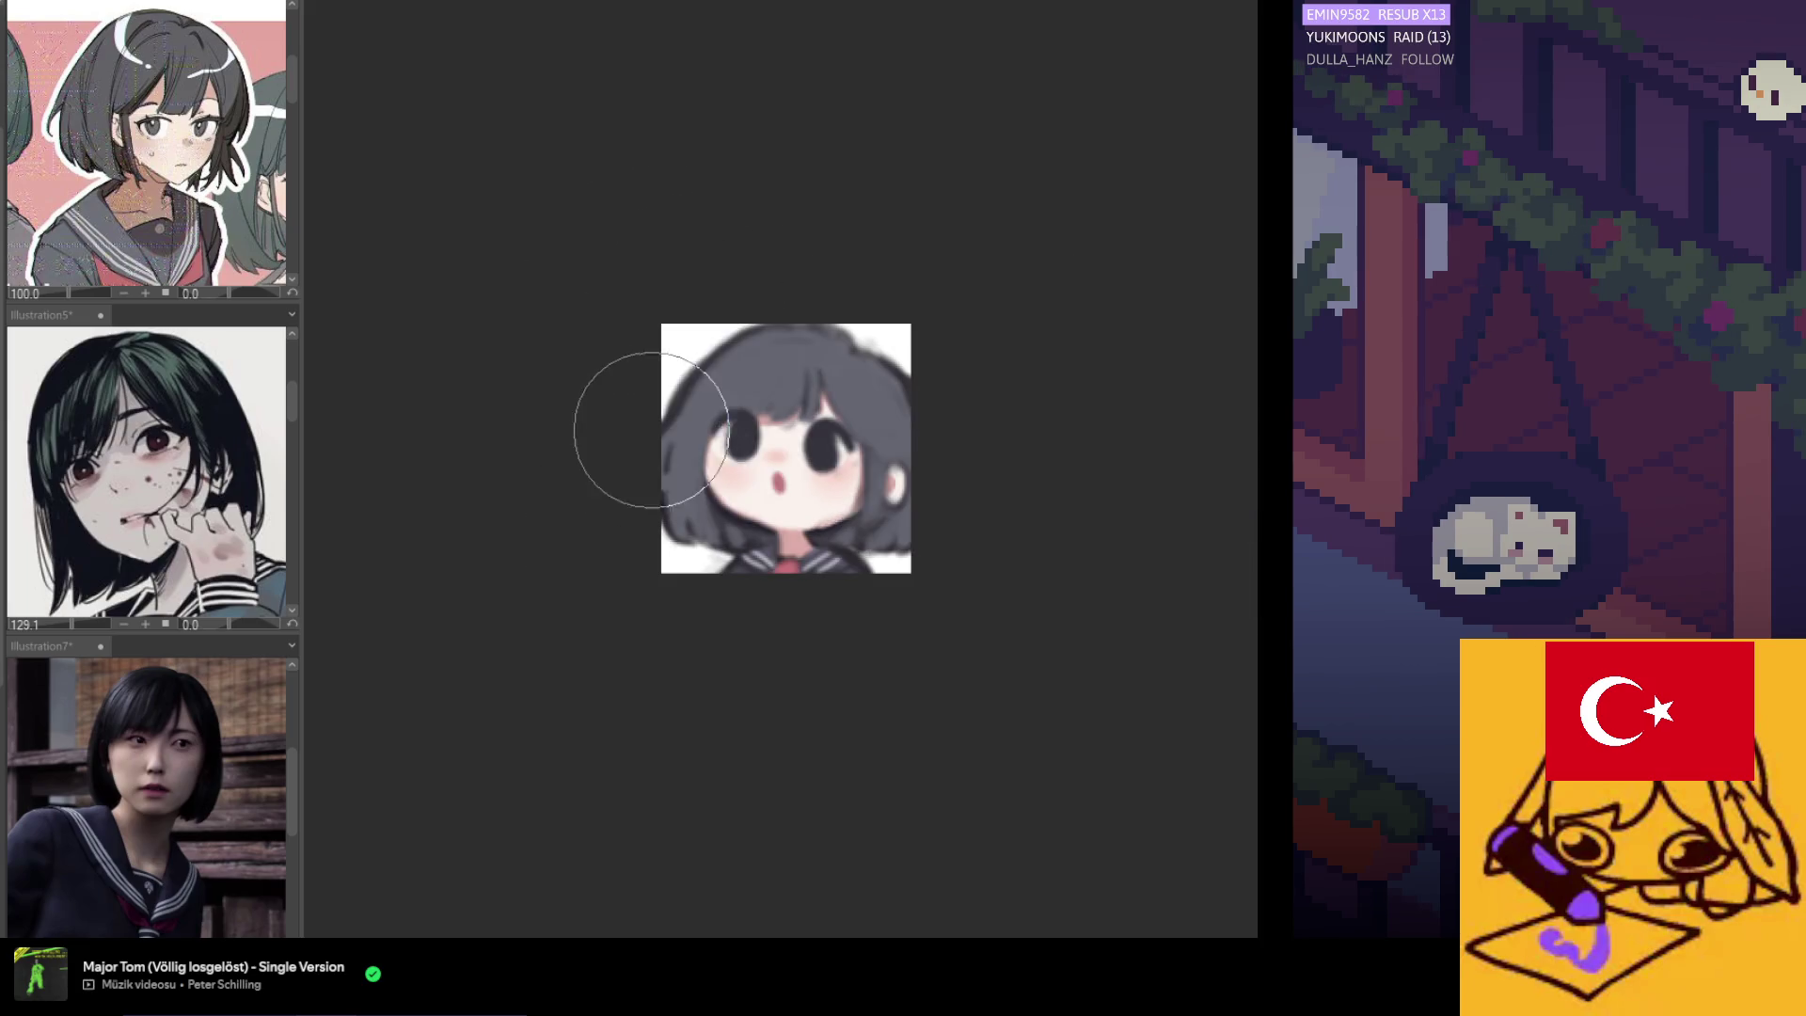
scroll(795, 465, up, 2)
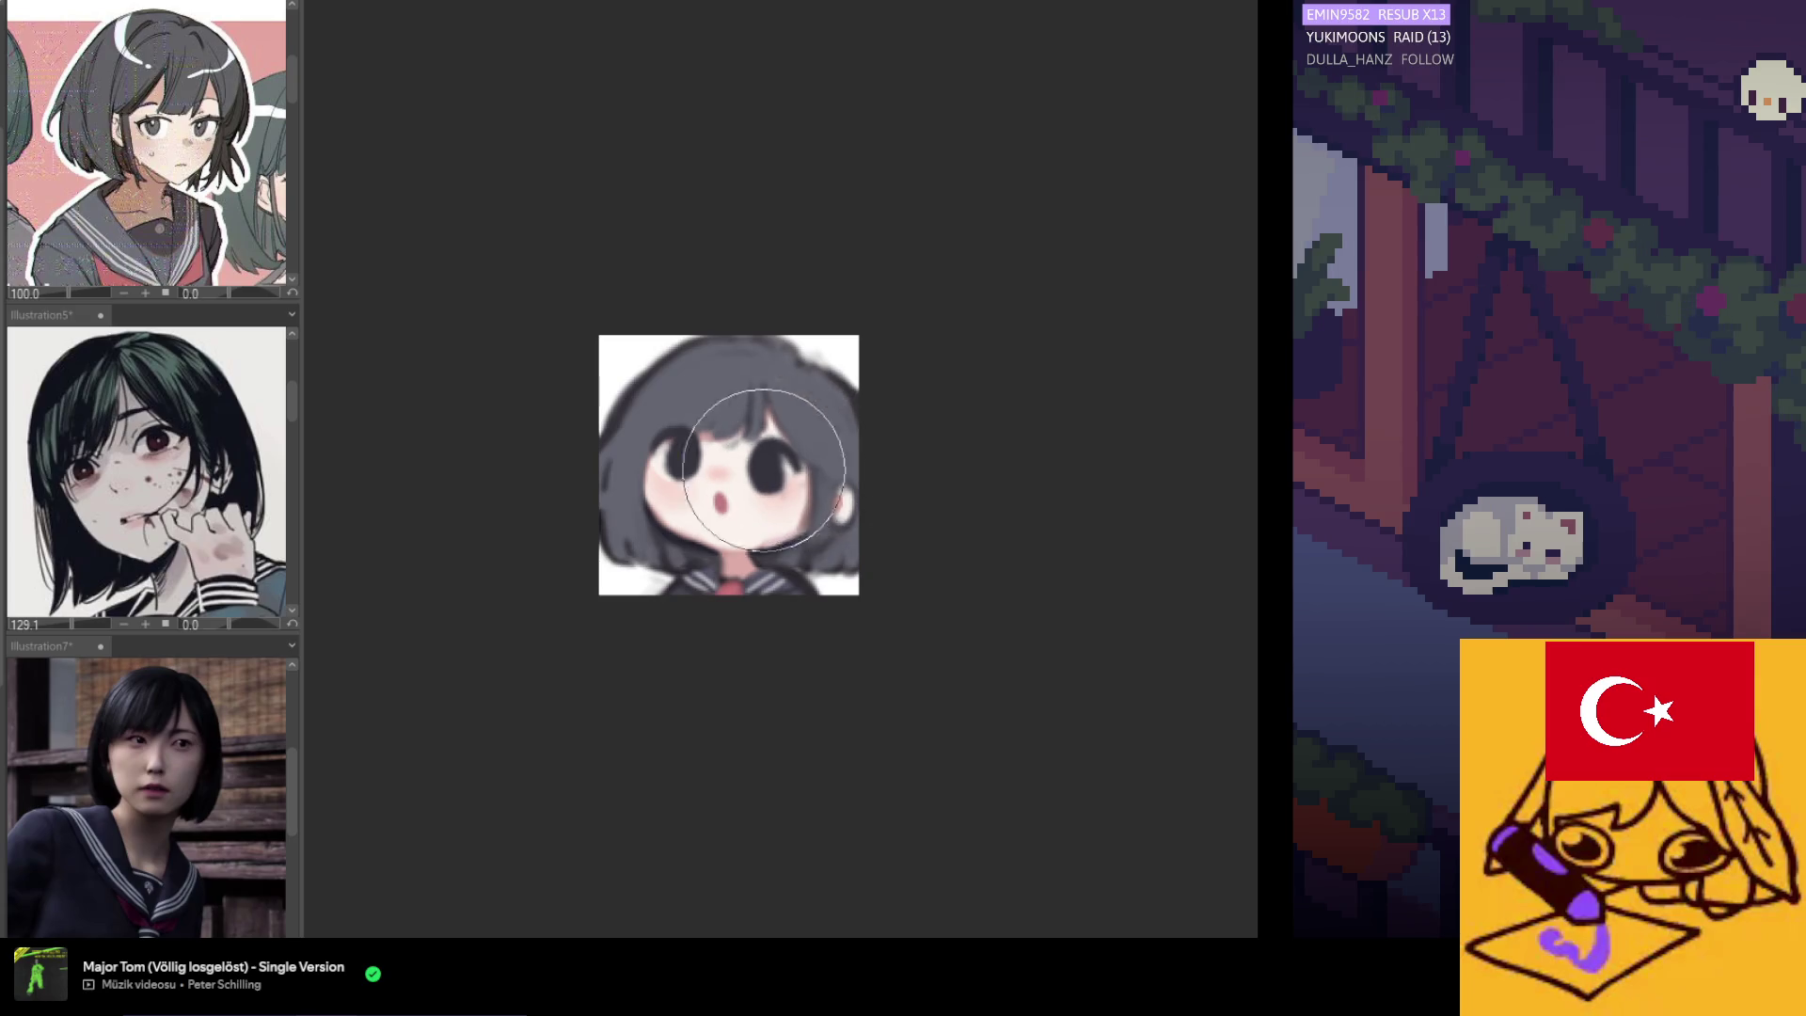
scroll(738, 472, up, 2)
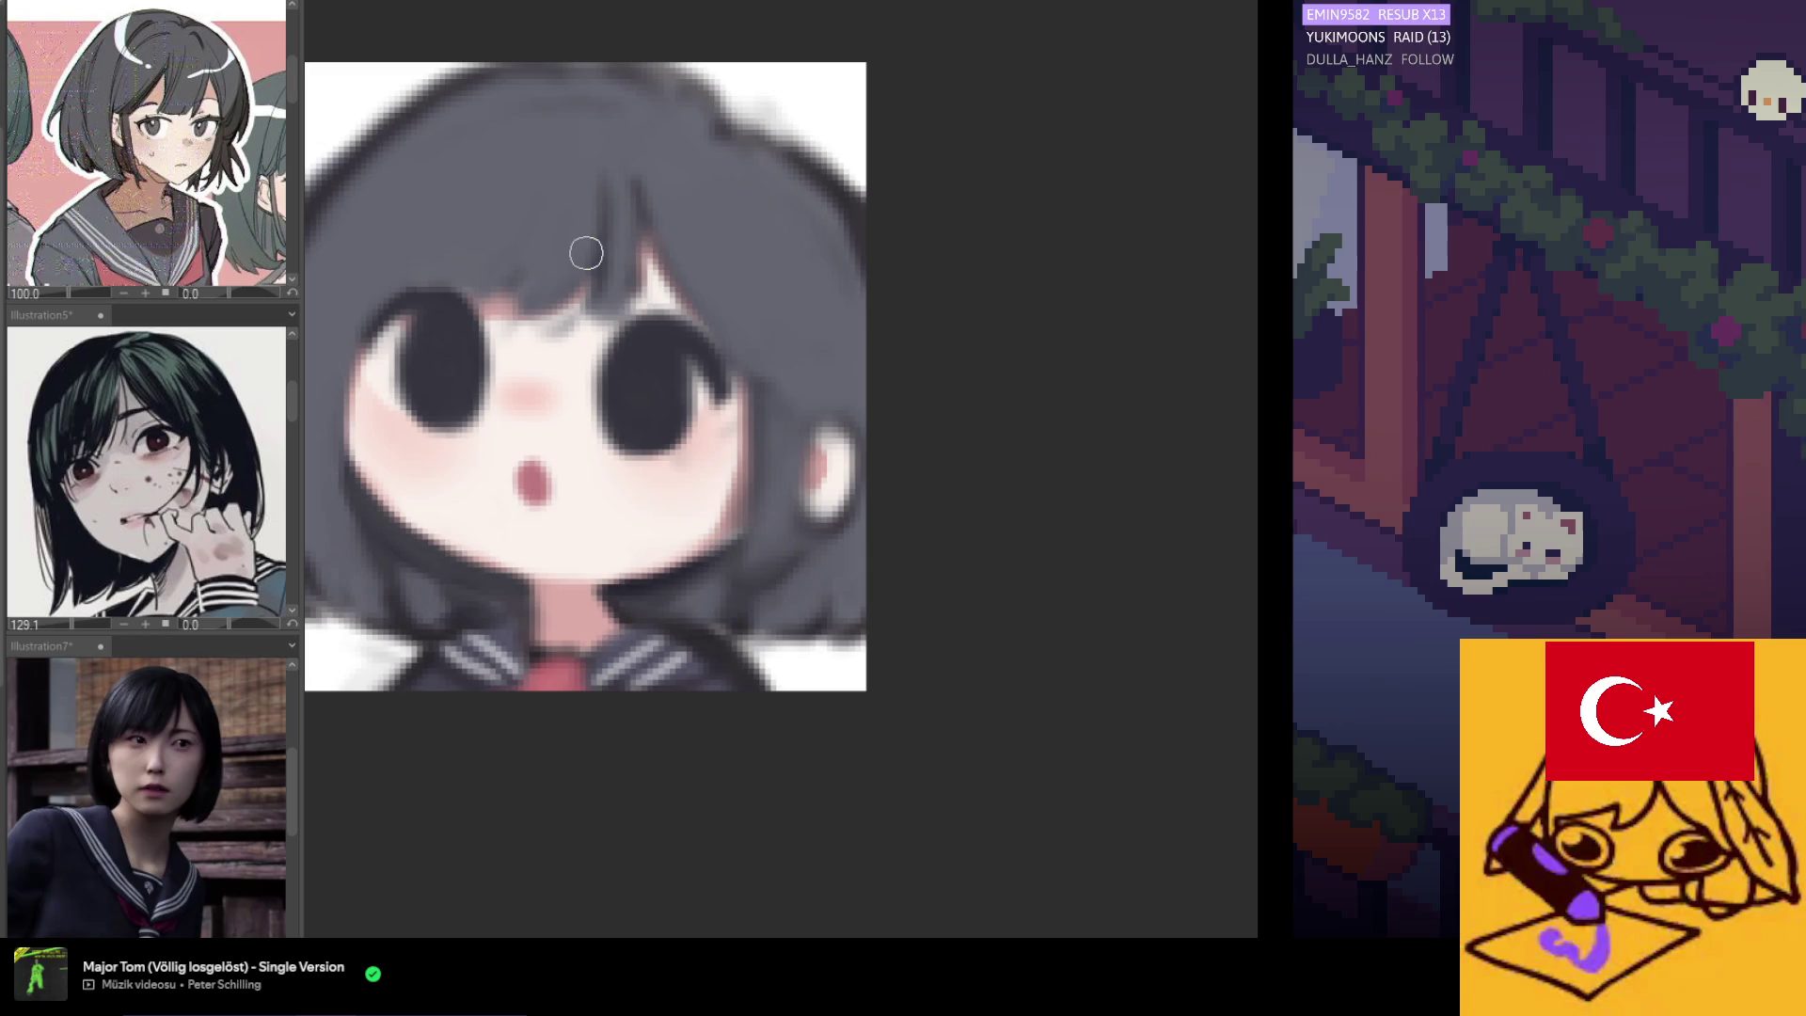
scroll(665, 488, down, 4)
scroll(691, 532, down, 2)
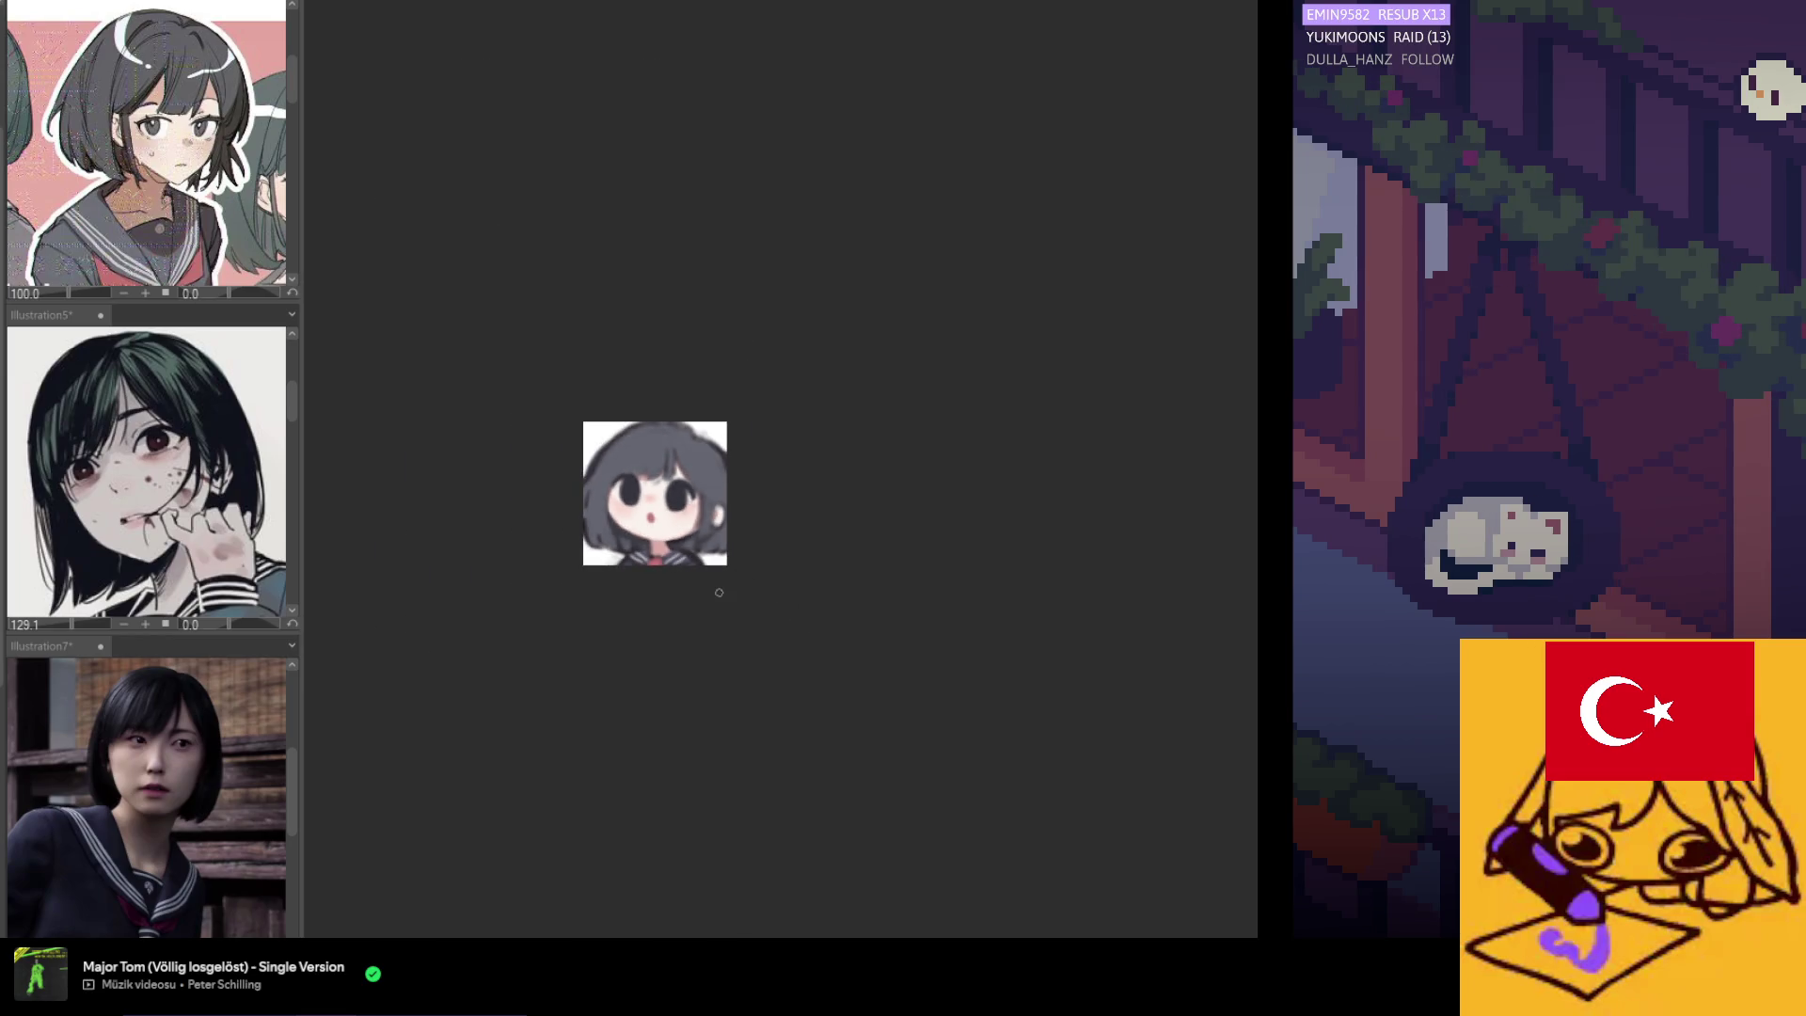
scroll(717, 582, down, 1)
scroll(661, 527, up, 3)
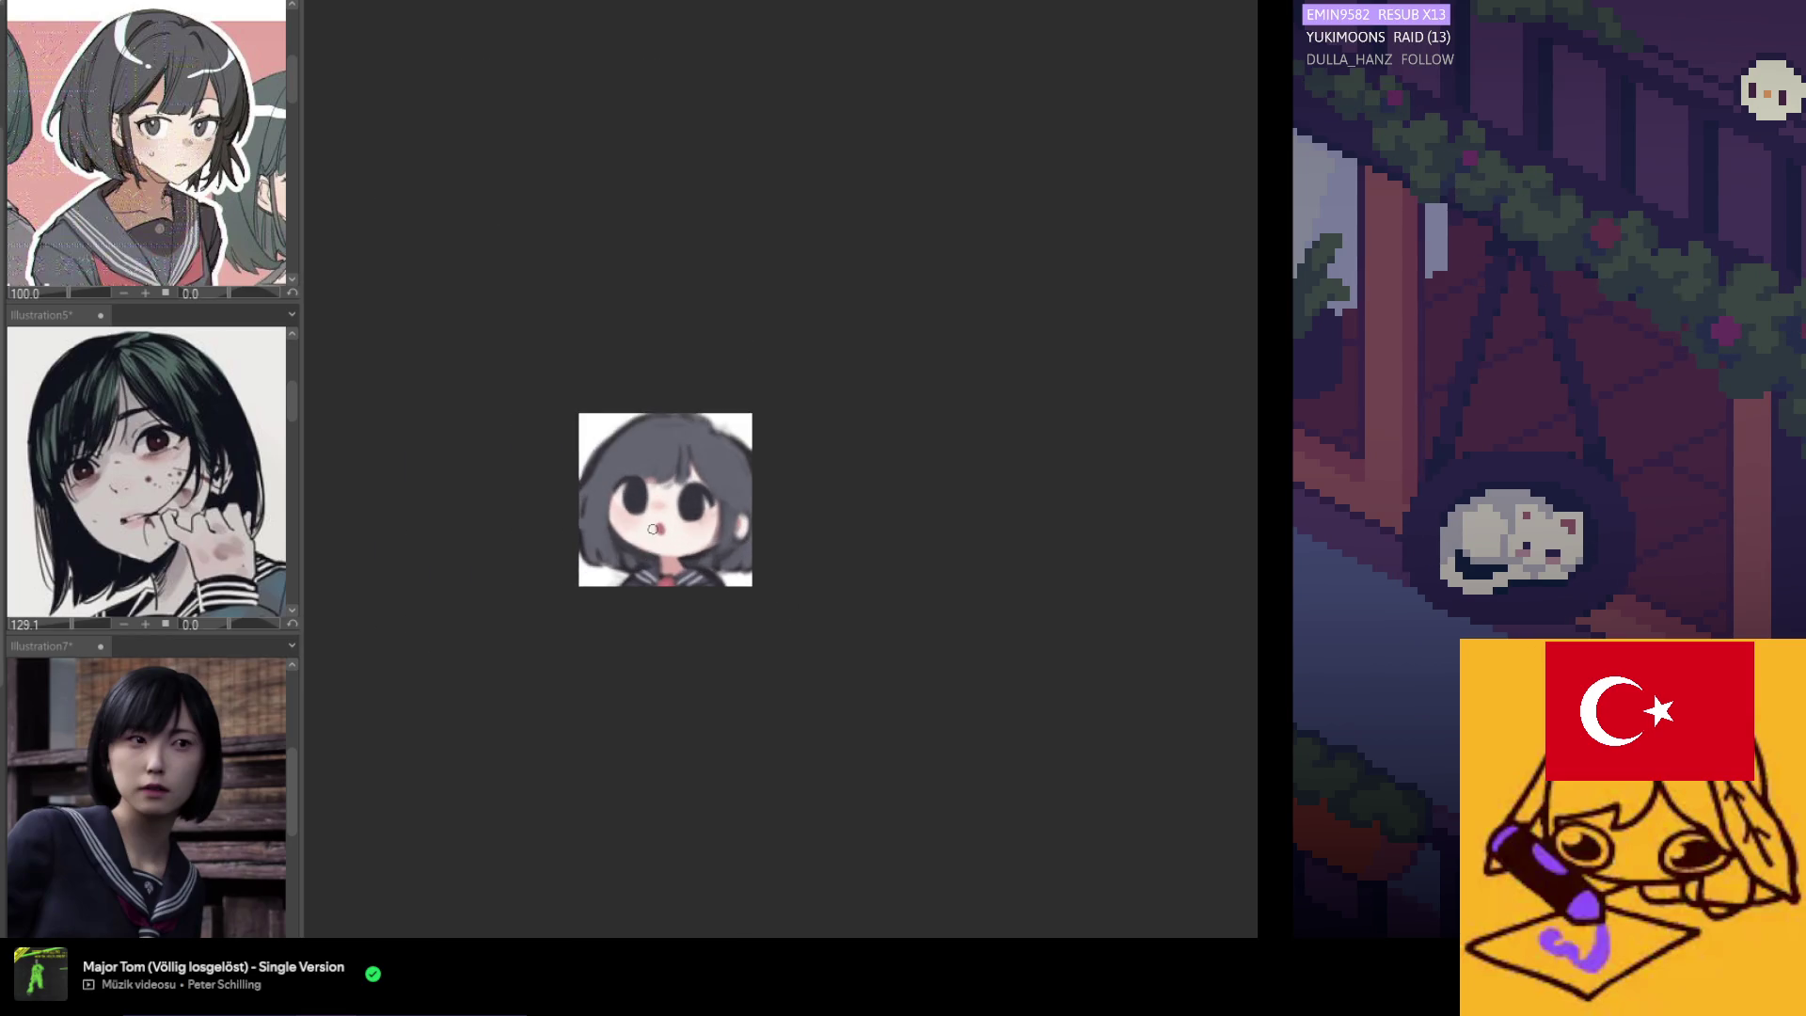
scroll(658, 533, up, 2)
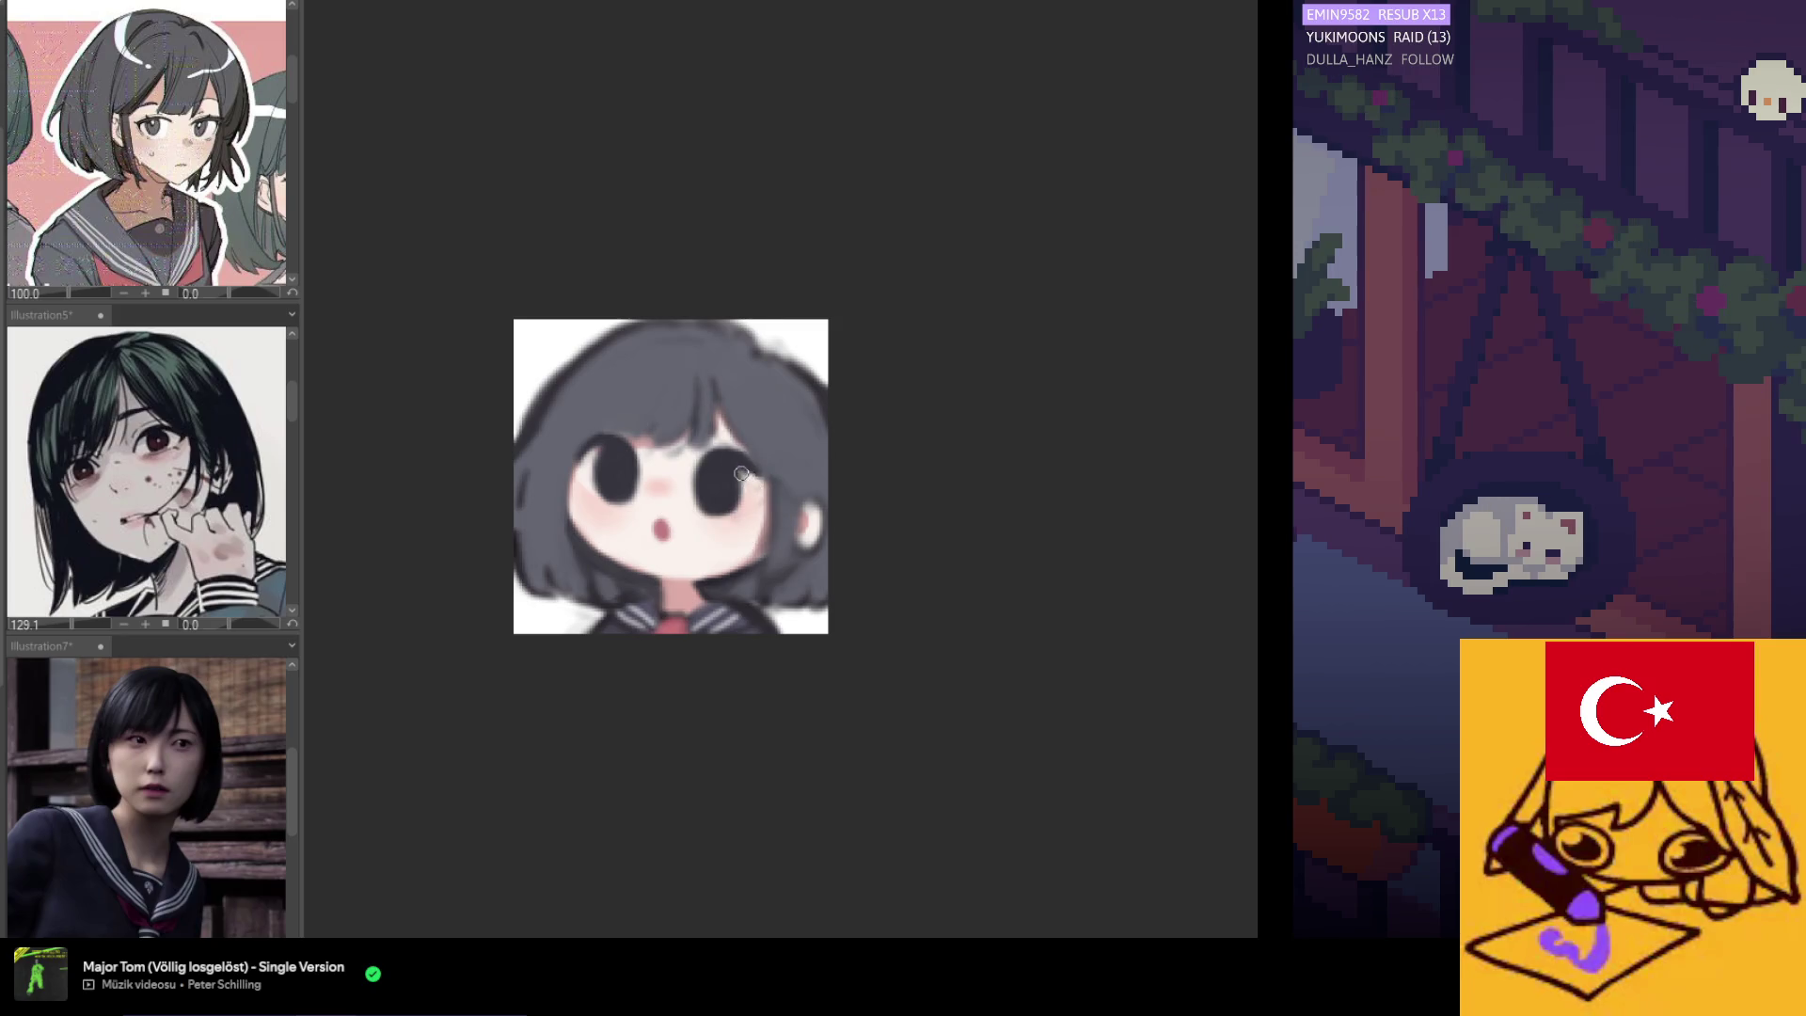
key(h)
Flip the view to compare both sides and add a dark strand line on the hair.
scroll(612, 432, down, 3)
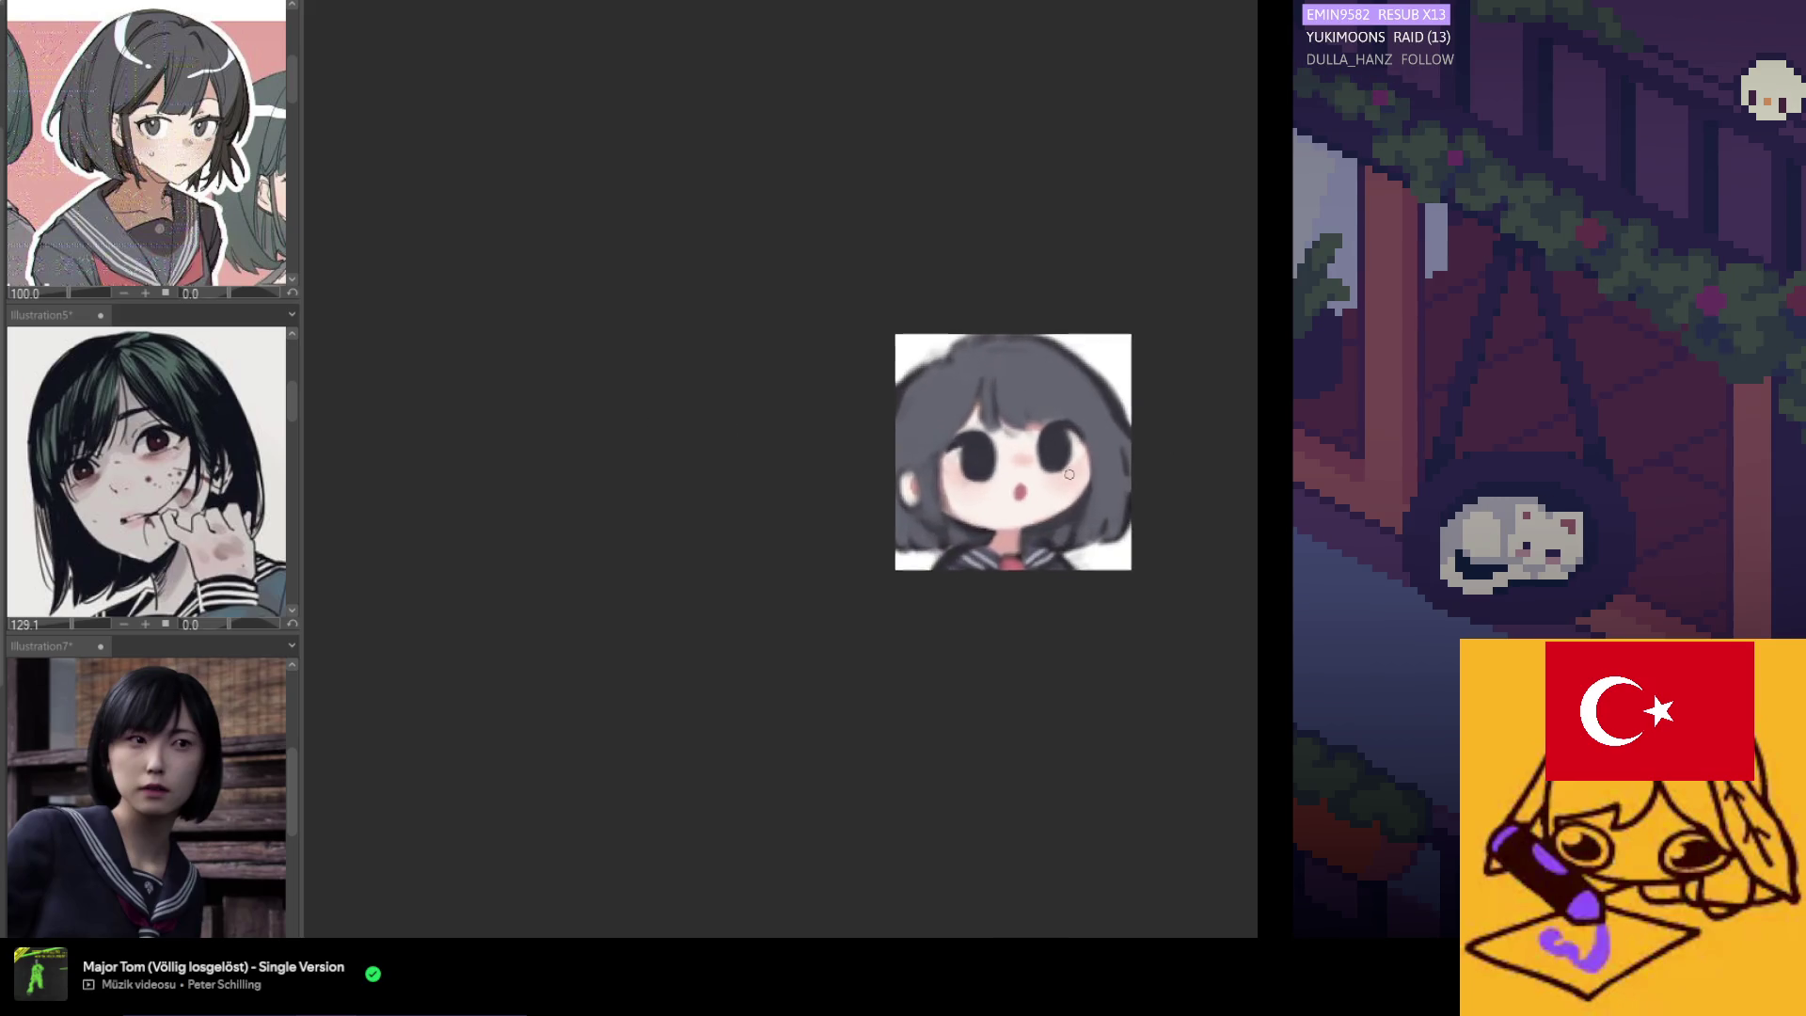
scroll(1067, 475, up, 2)
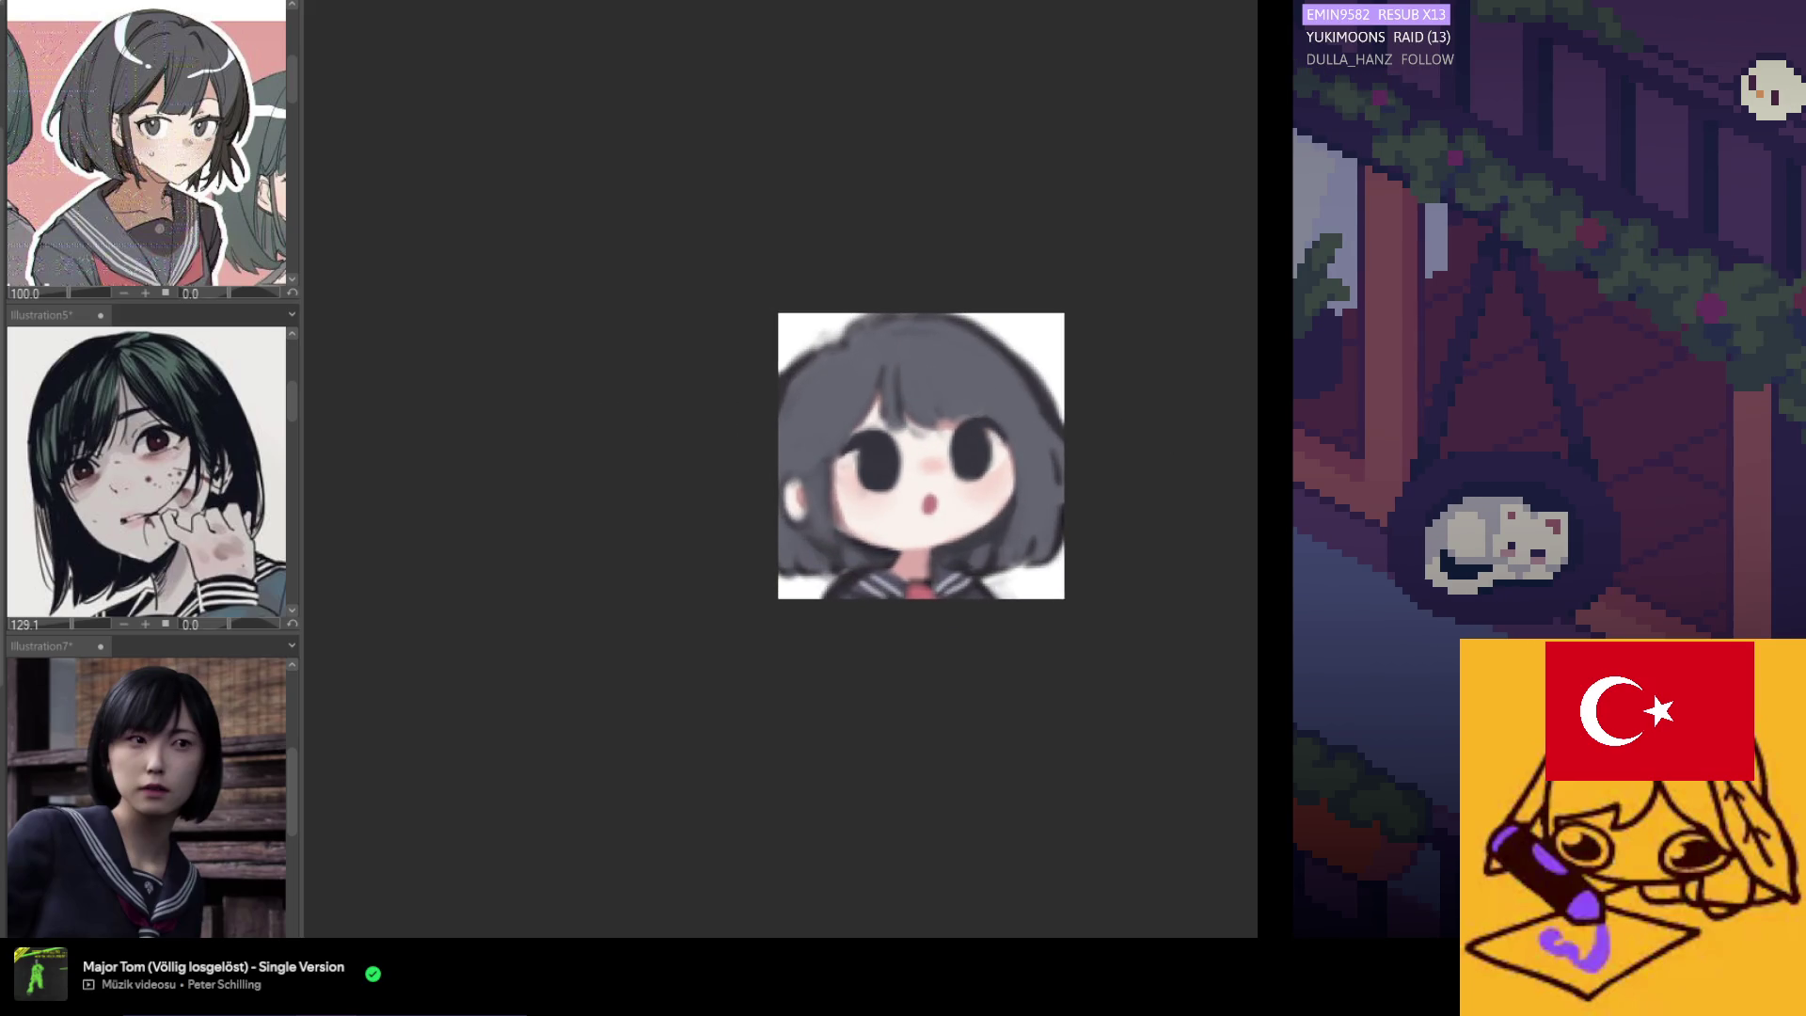
scroll(958, 430, up, 2)
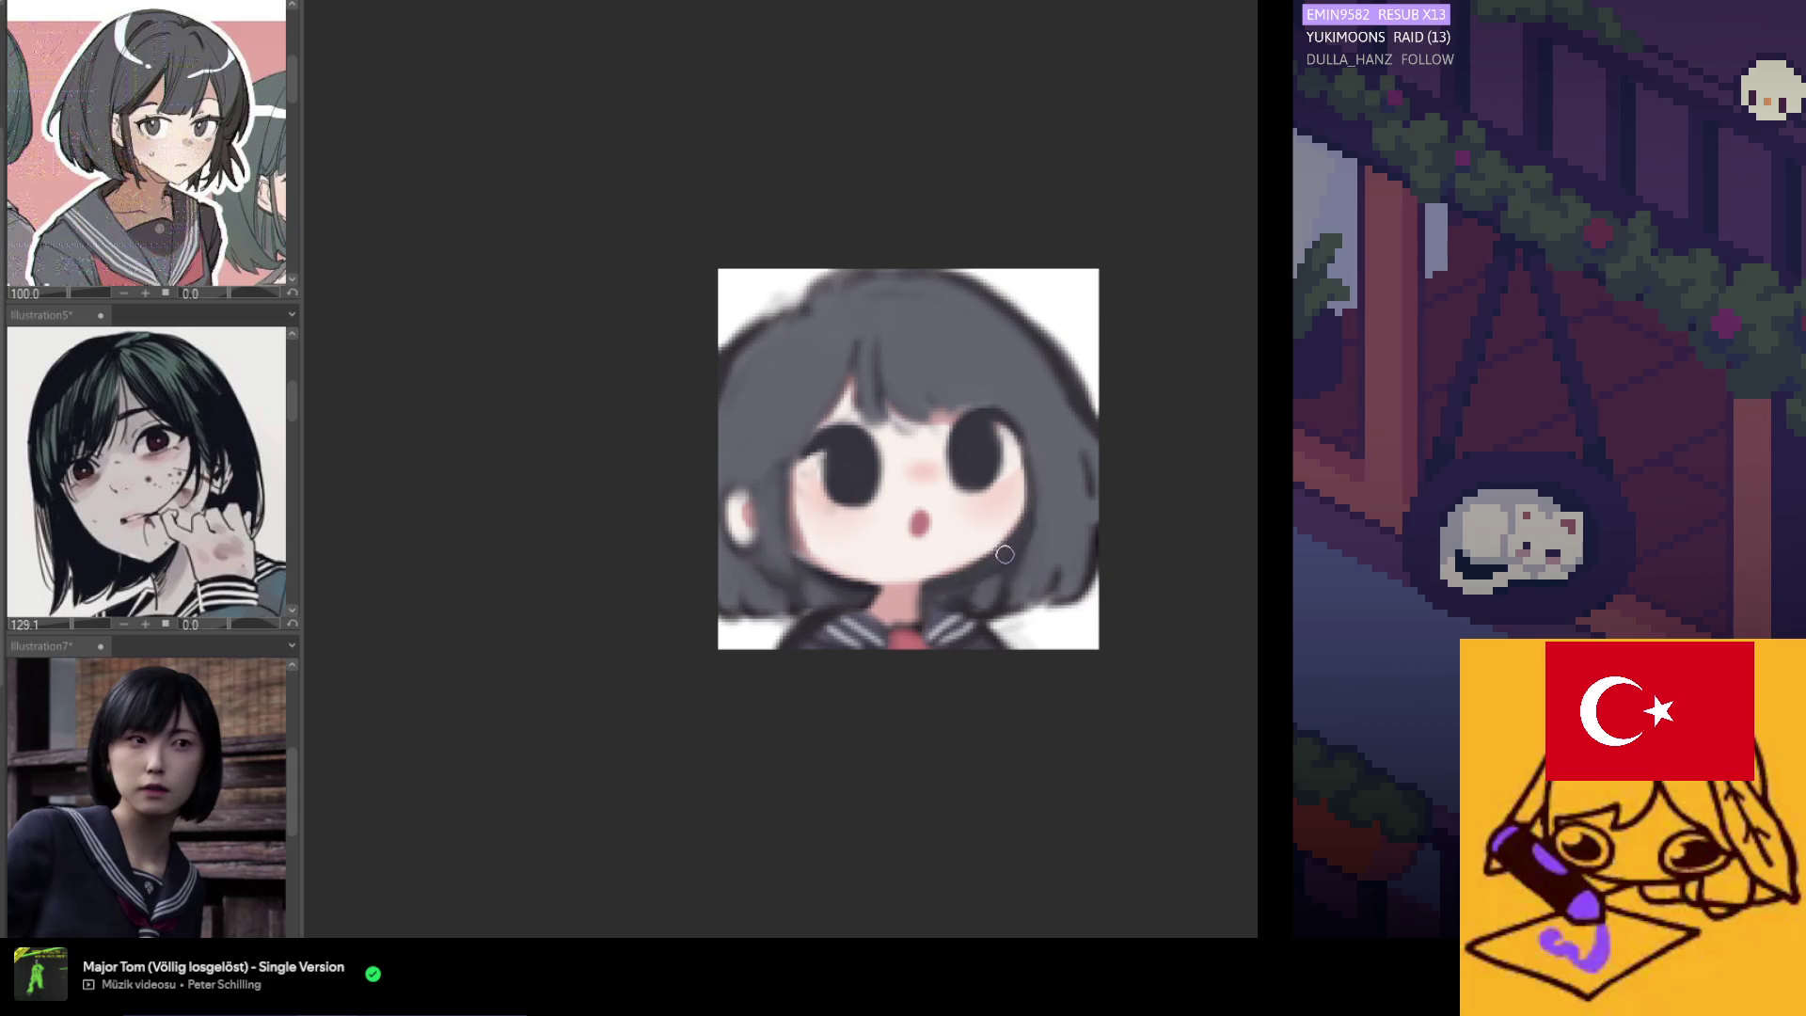
key(h)
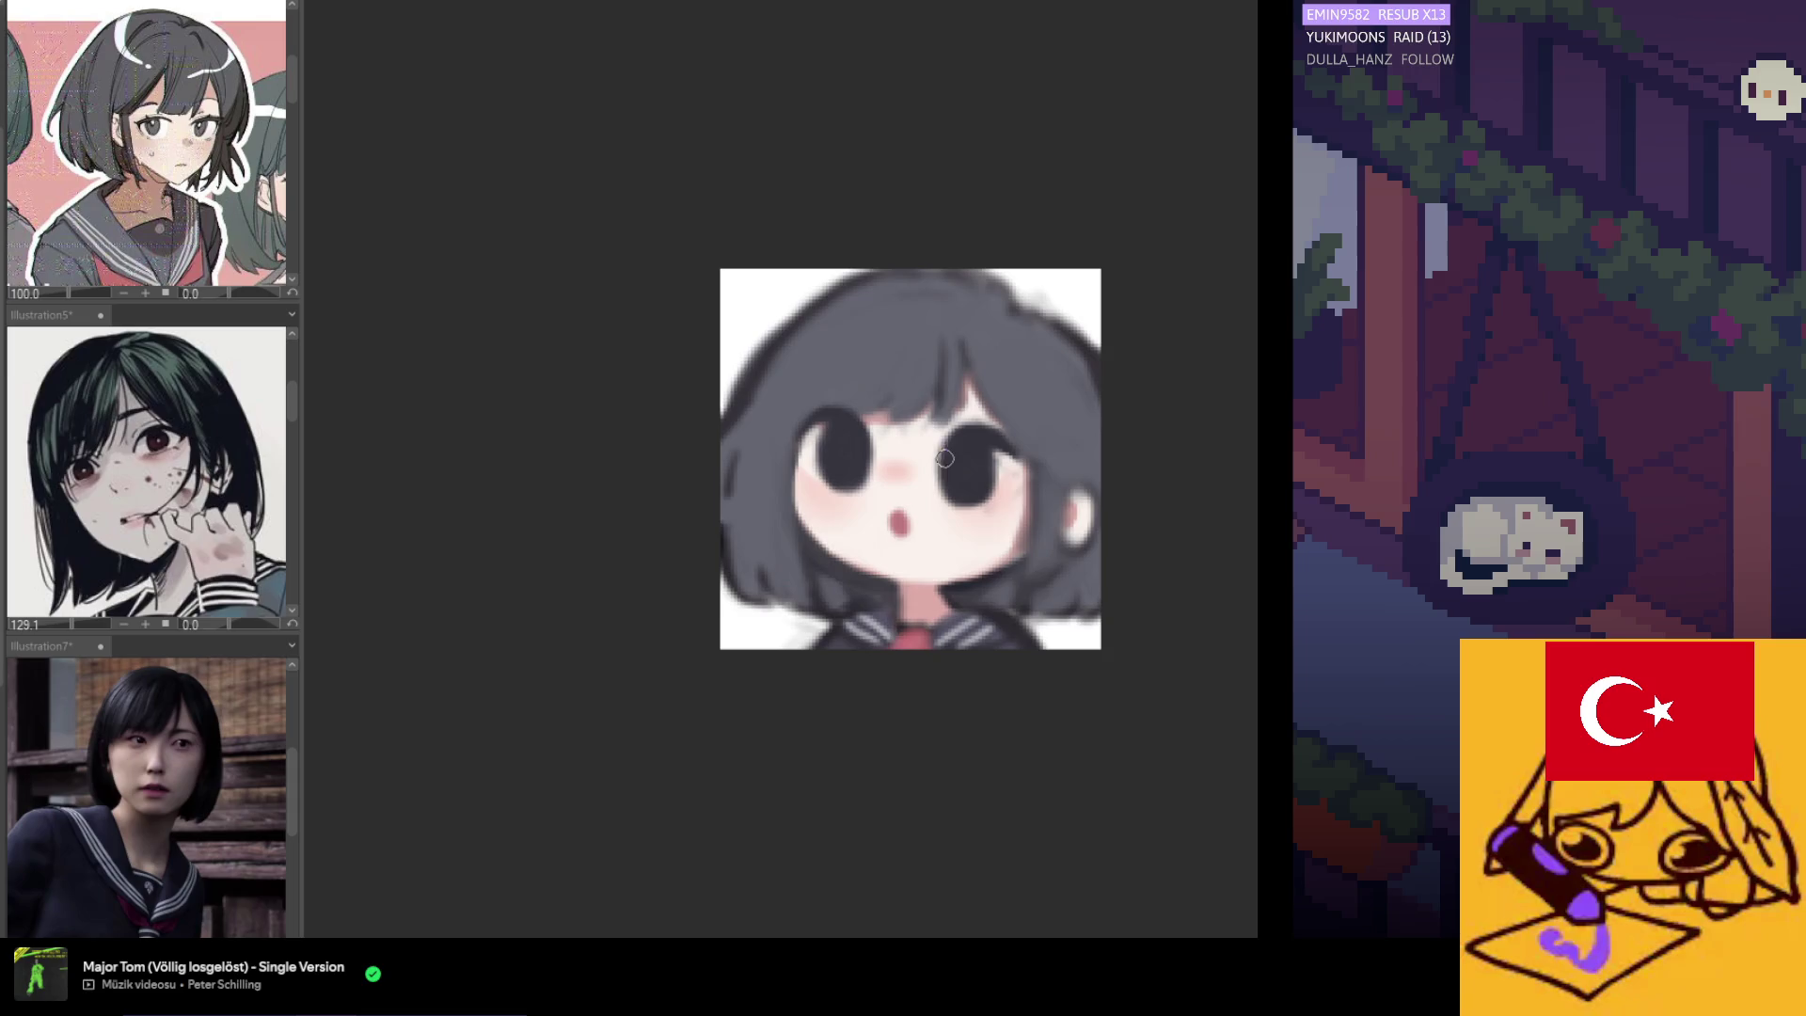
key(h)
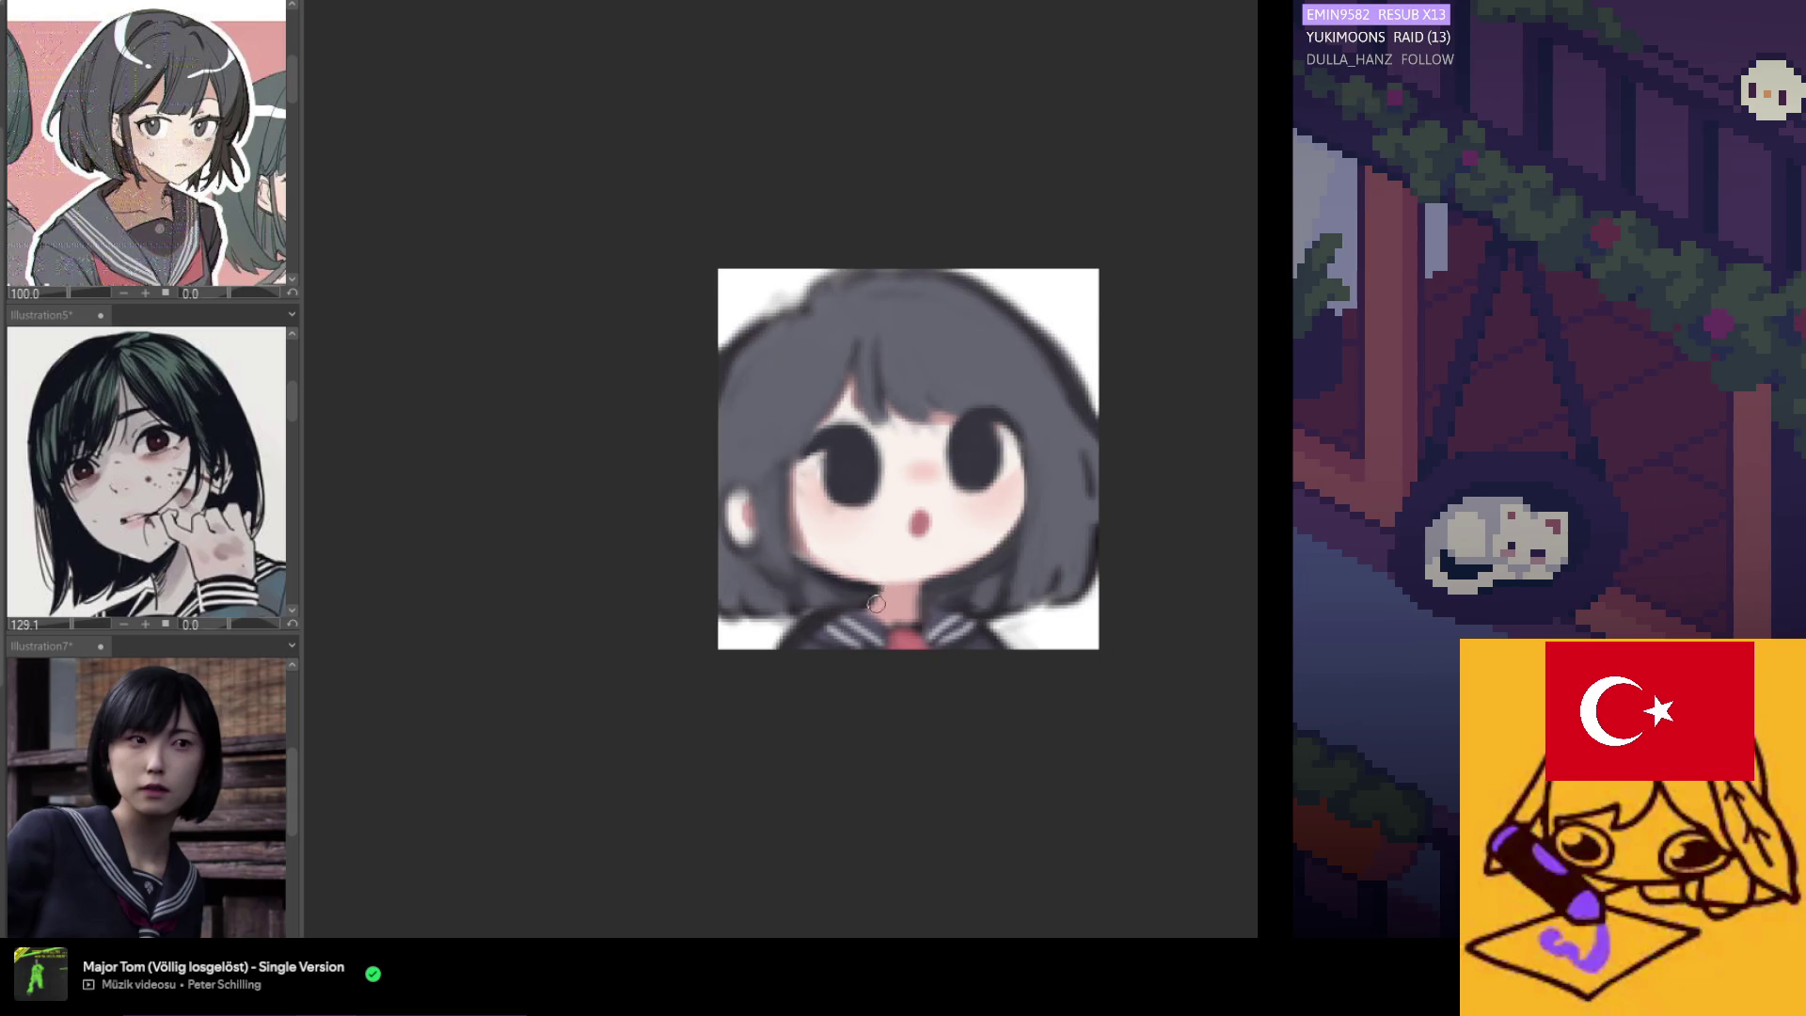
drag(760, 594, 756, 553)
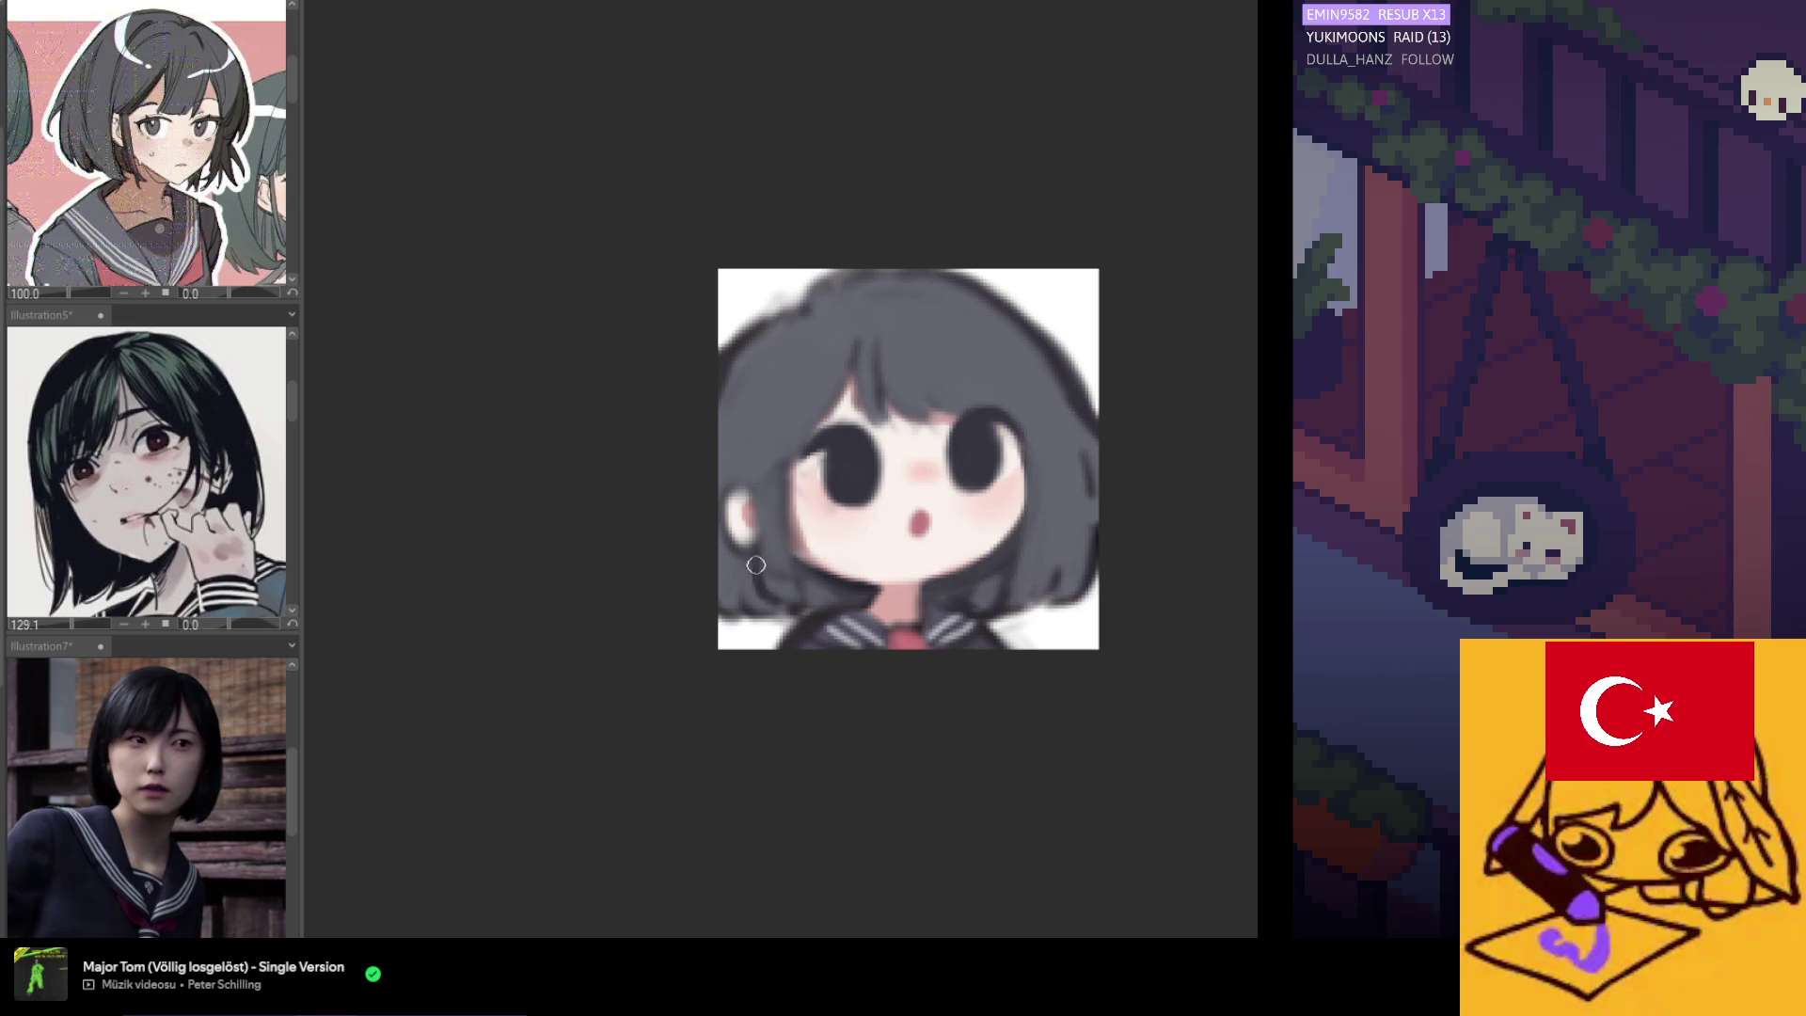
Flip the view back, nudge the facial features slightly left and begin lassoing the face.
key(h)
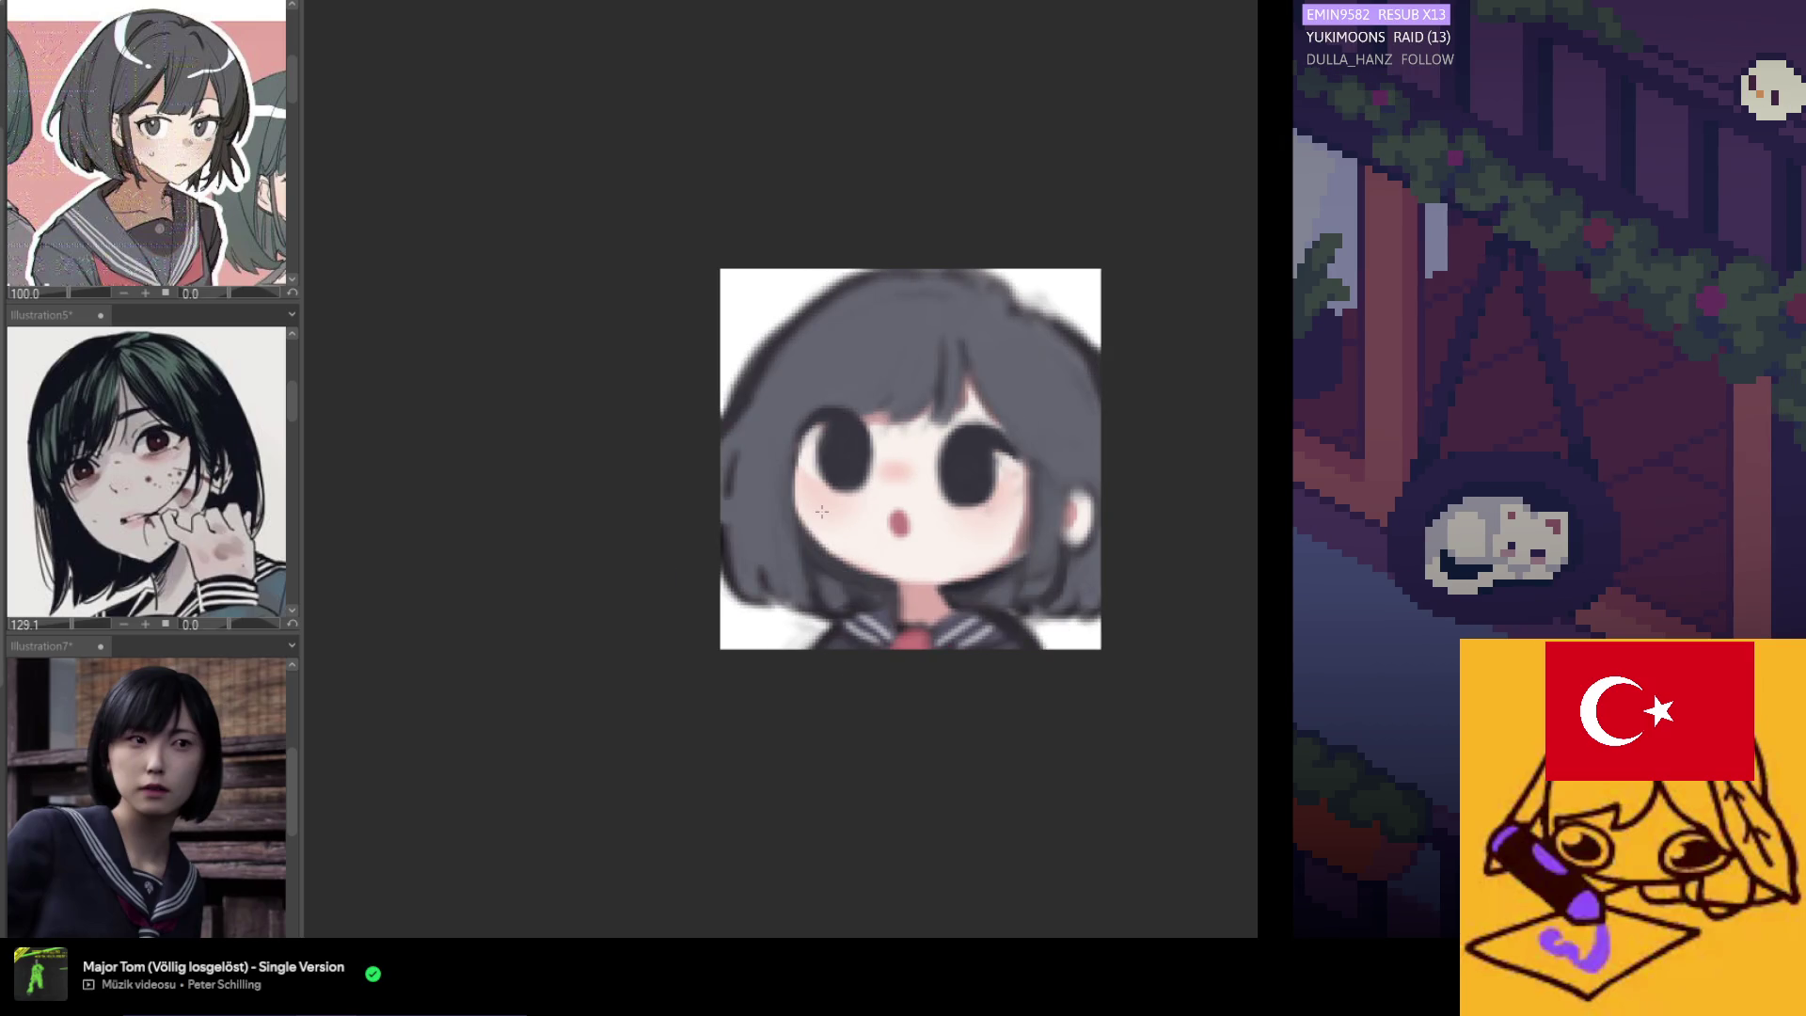
scroll(912, 611, down, 3)
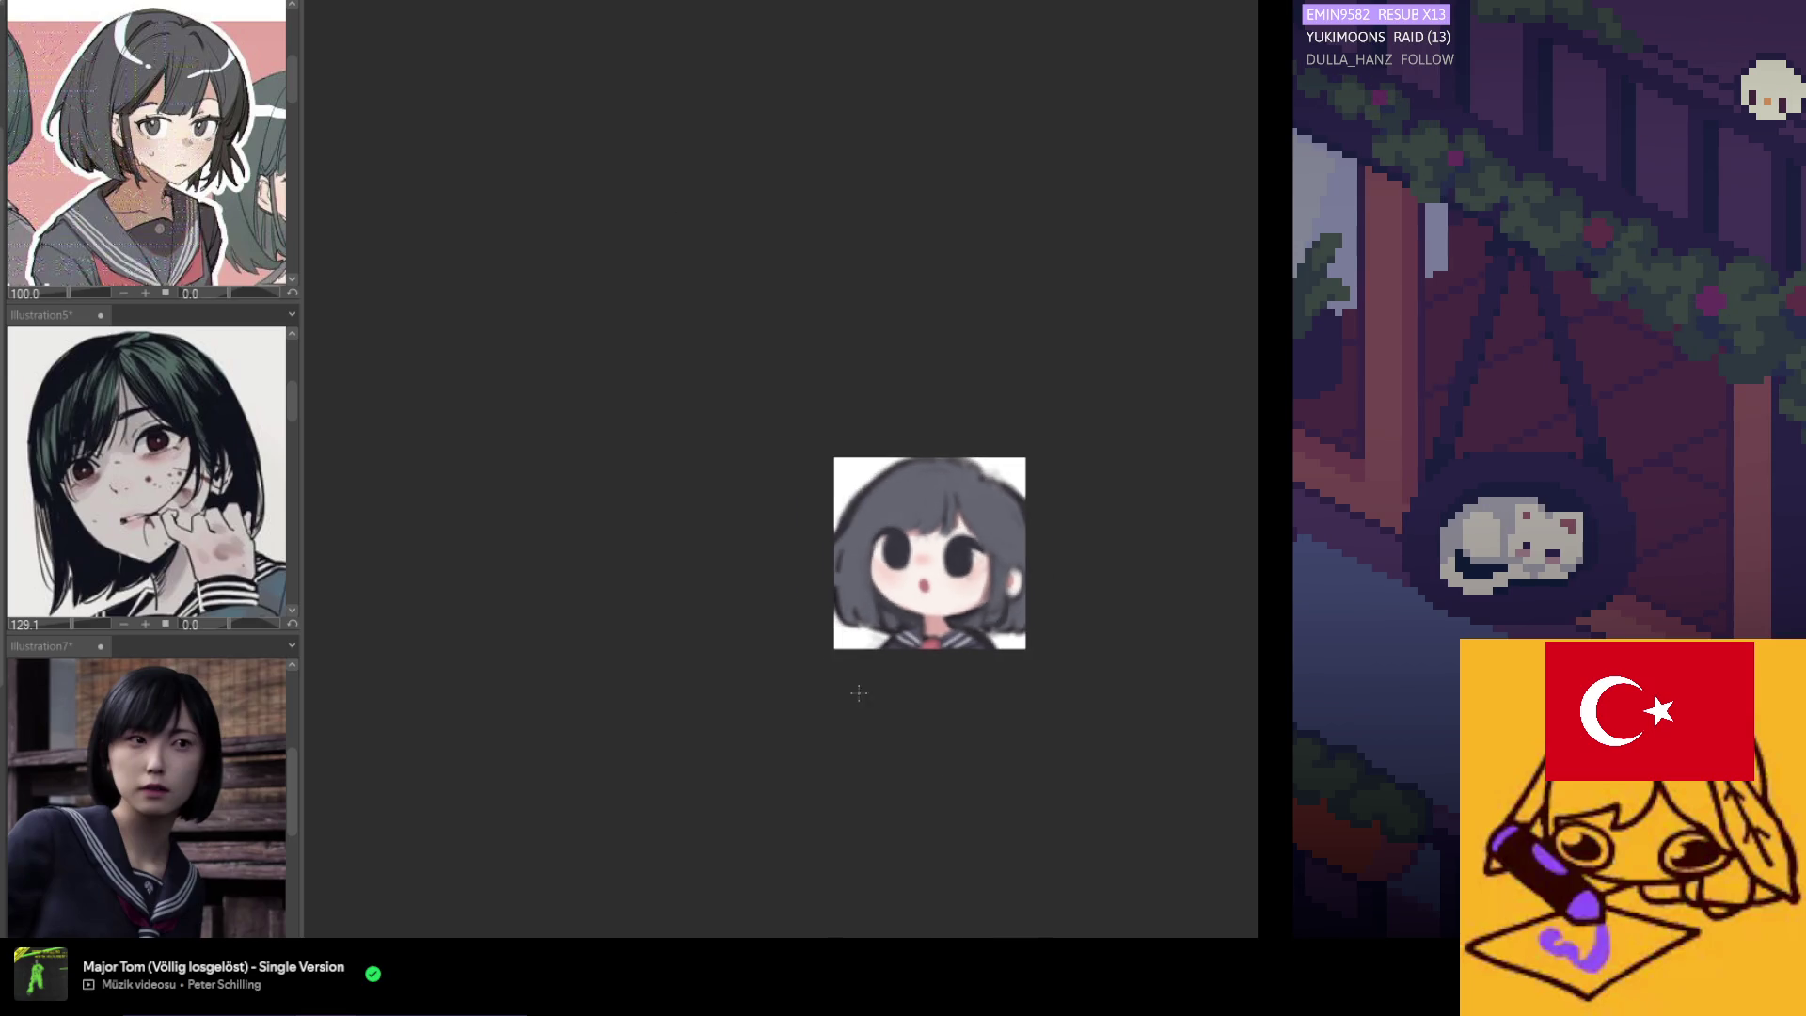
scroll(991, 631, up, 2)
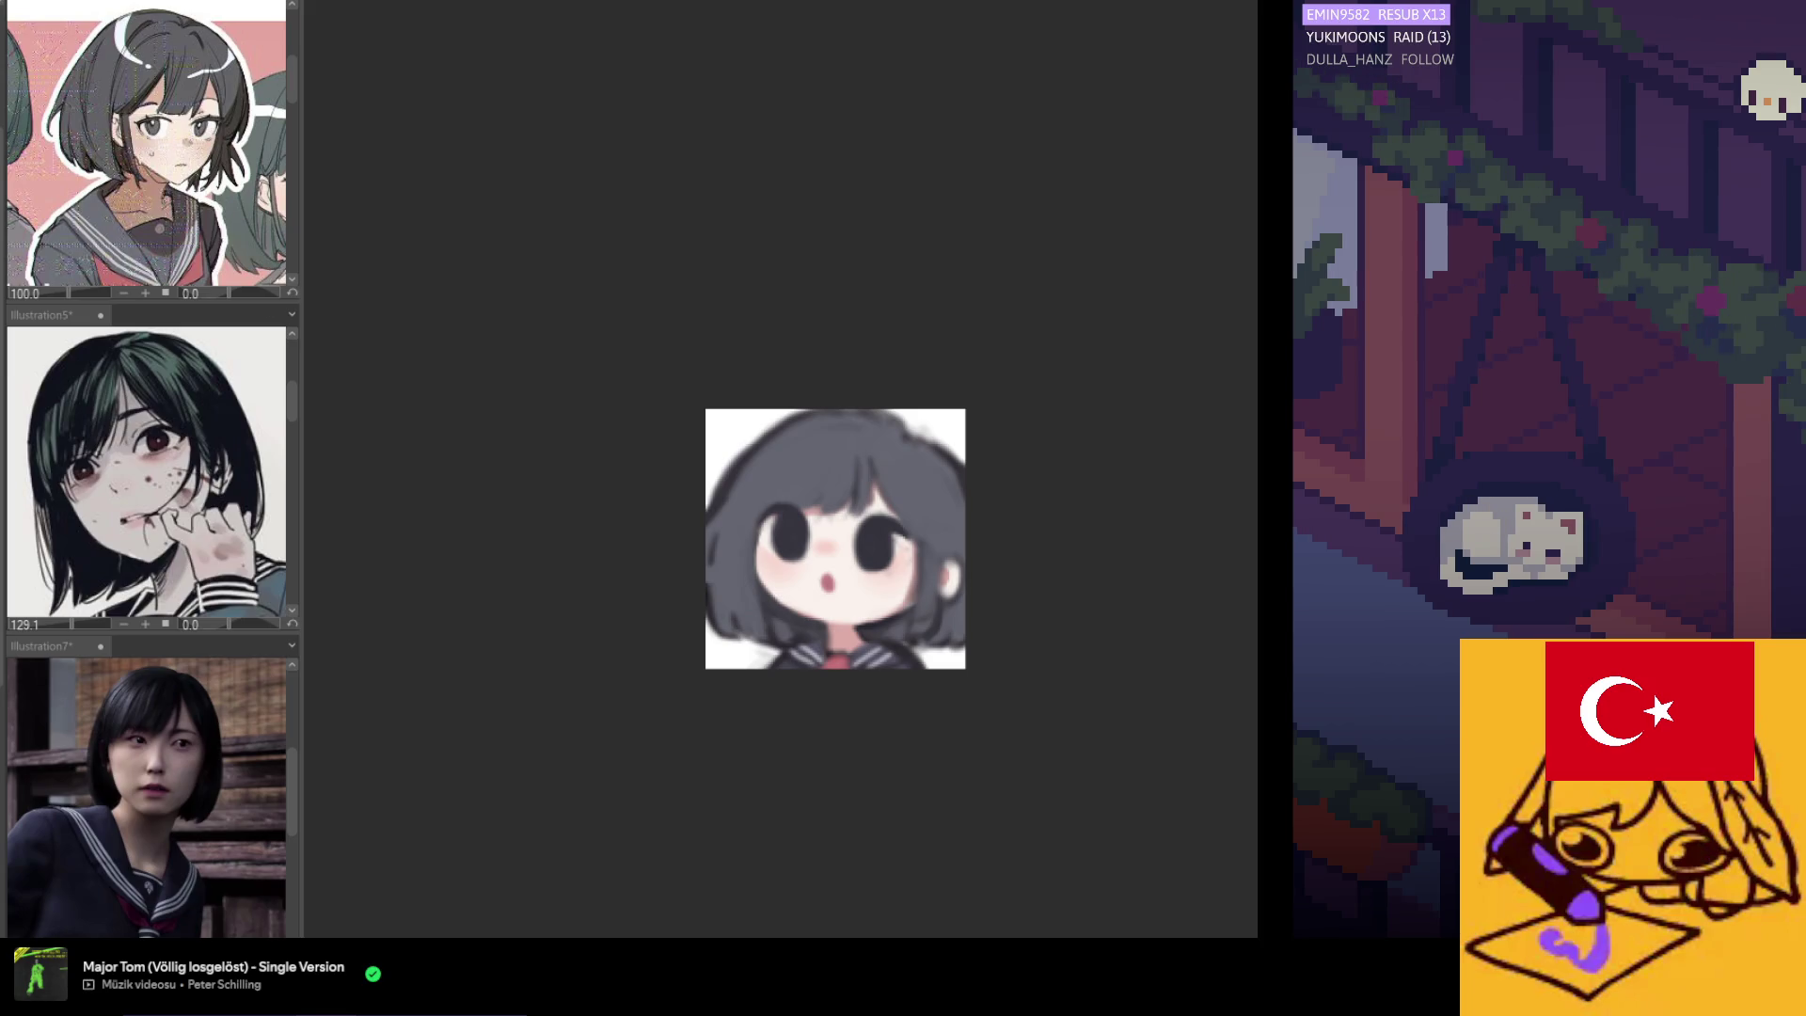
drag(796, 529, 788, 529)
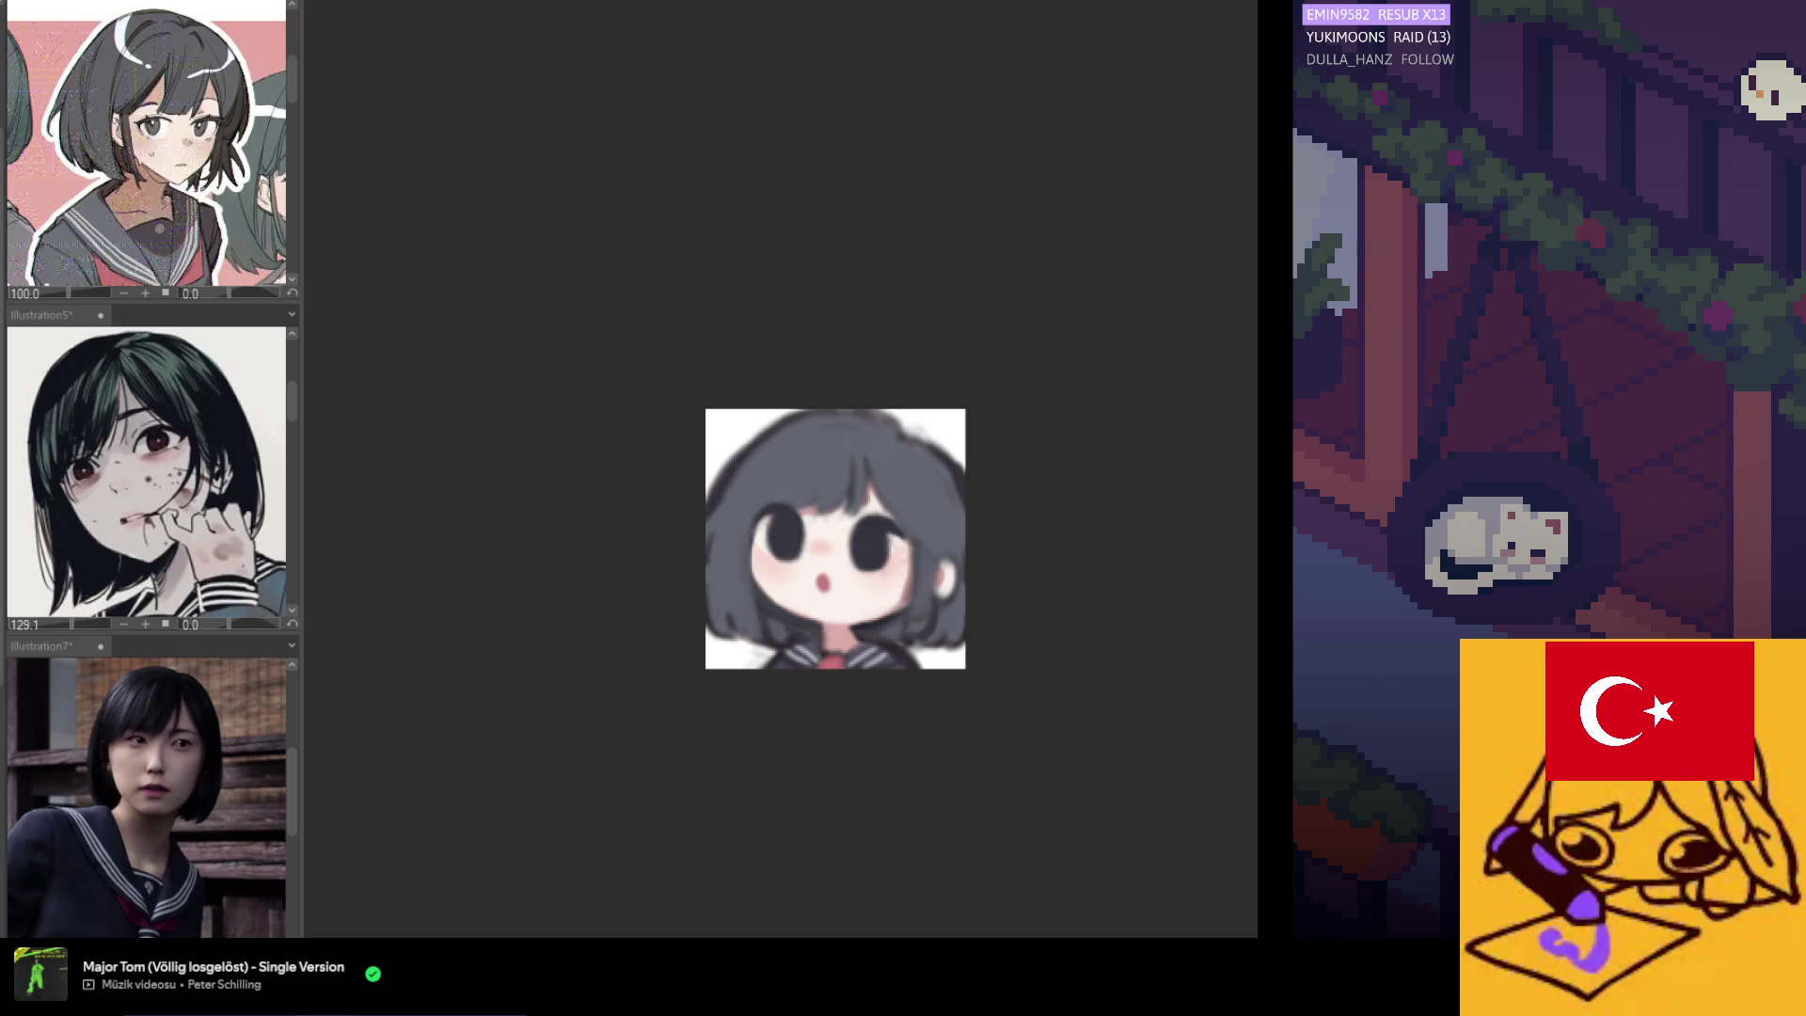
drag(927, 506, 872, 599)
Lasso the eyes and mouth, move them slightly right and down, and narrow from the right.
mouse_move(769, 561)
mouse_down()
mouse_move(745, 482)
mouse_move(899, 475)
mouse_up()
click(918, 635)
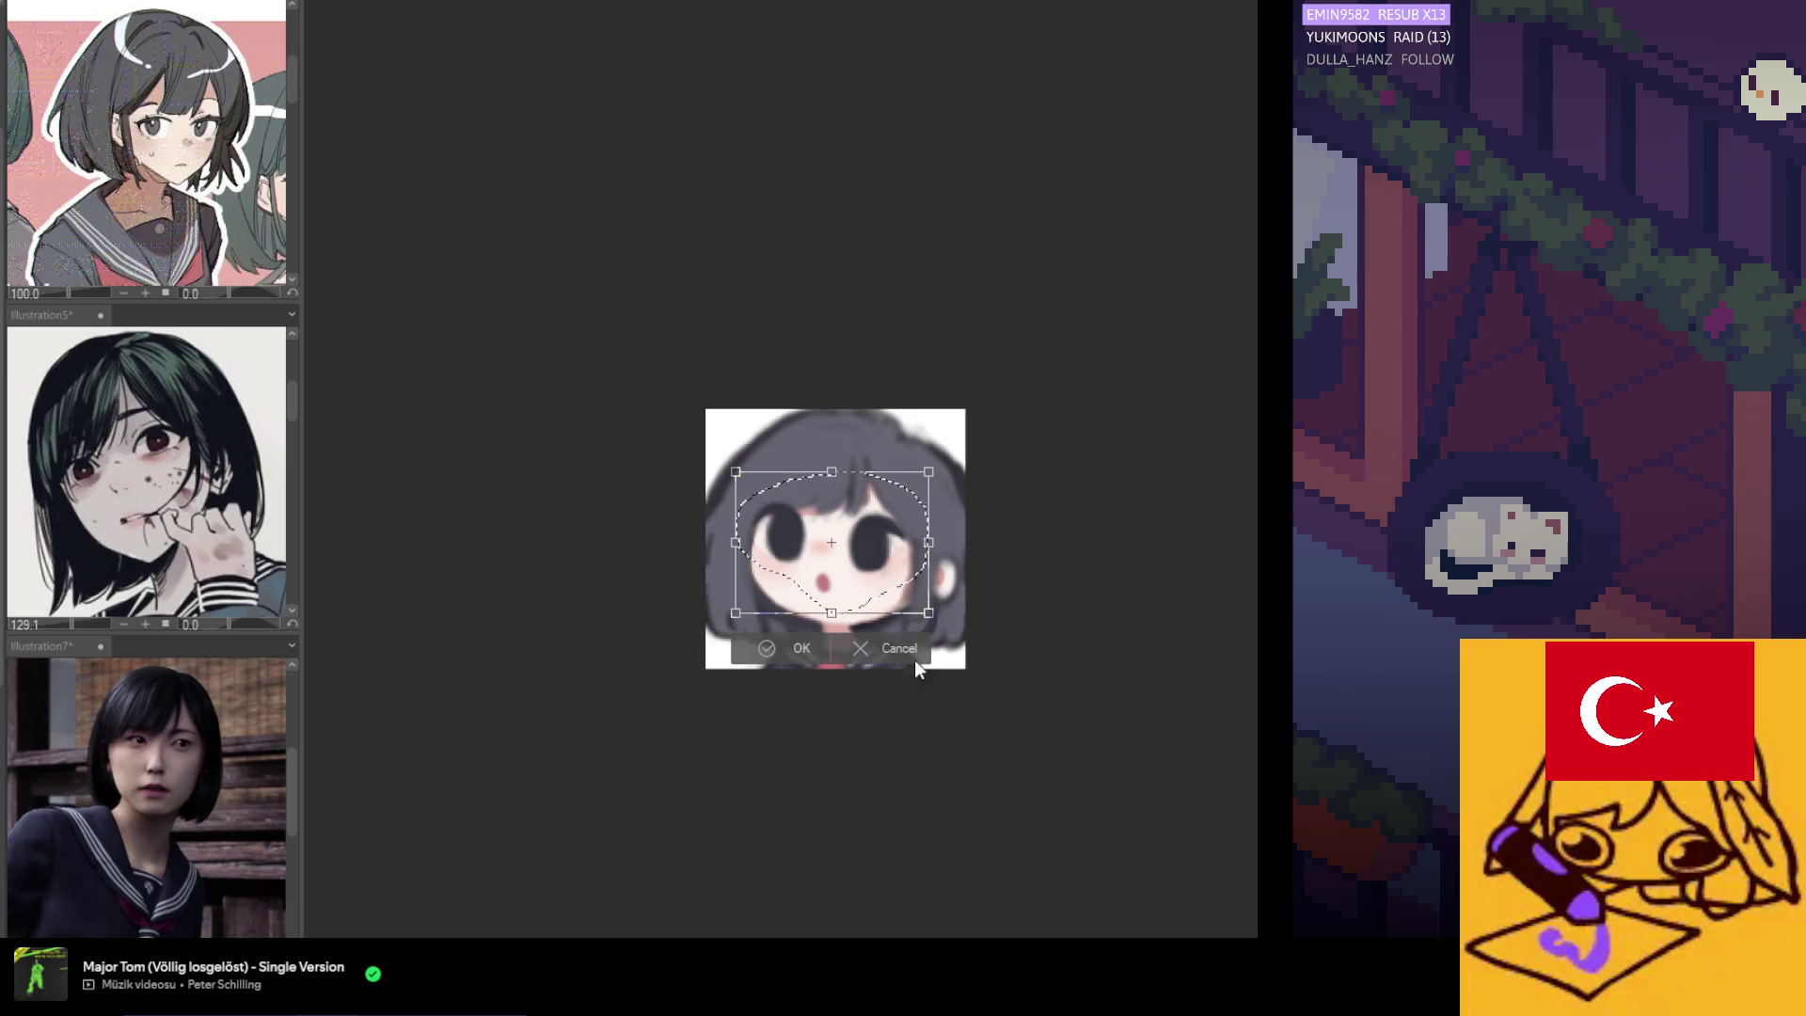
drag(832, 547, 740, 558)
drag(934, 547, 932, 544)
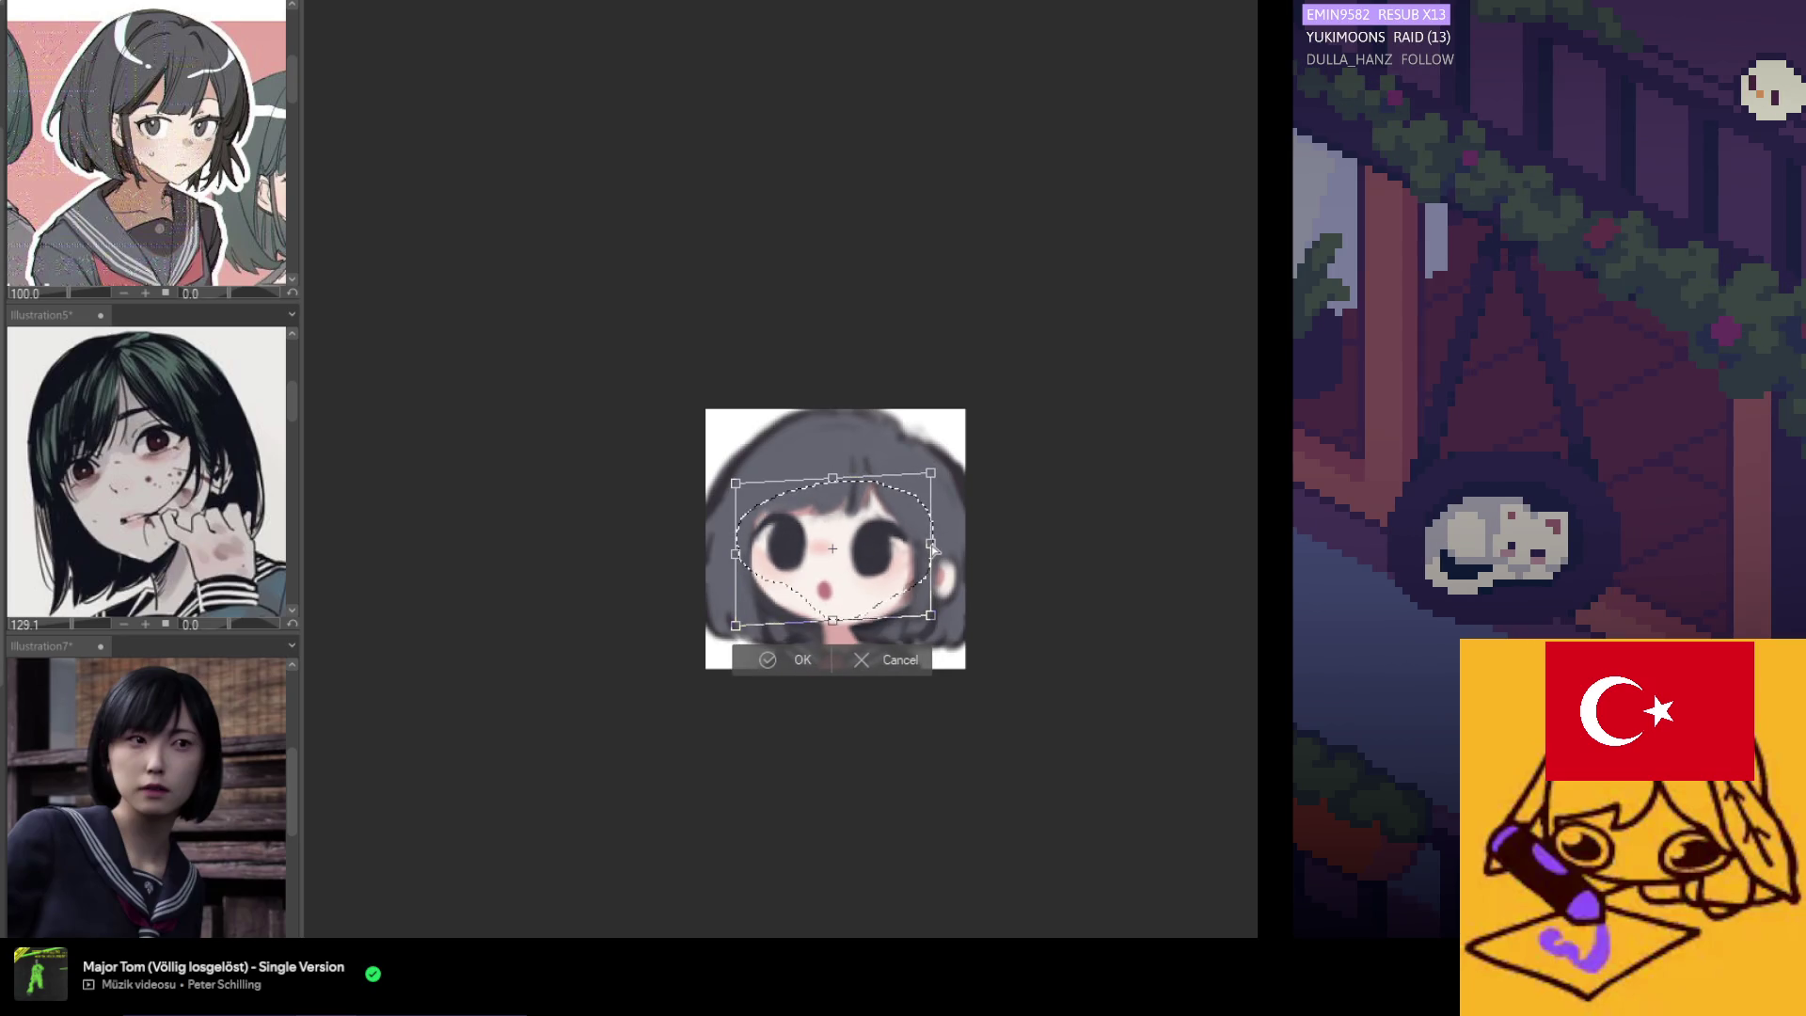
click(798, 660)
key(ctrl+d)
scroll(863, 602, up, 1)
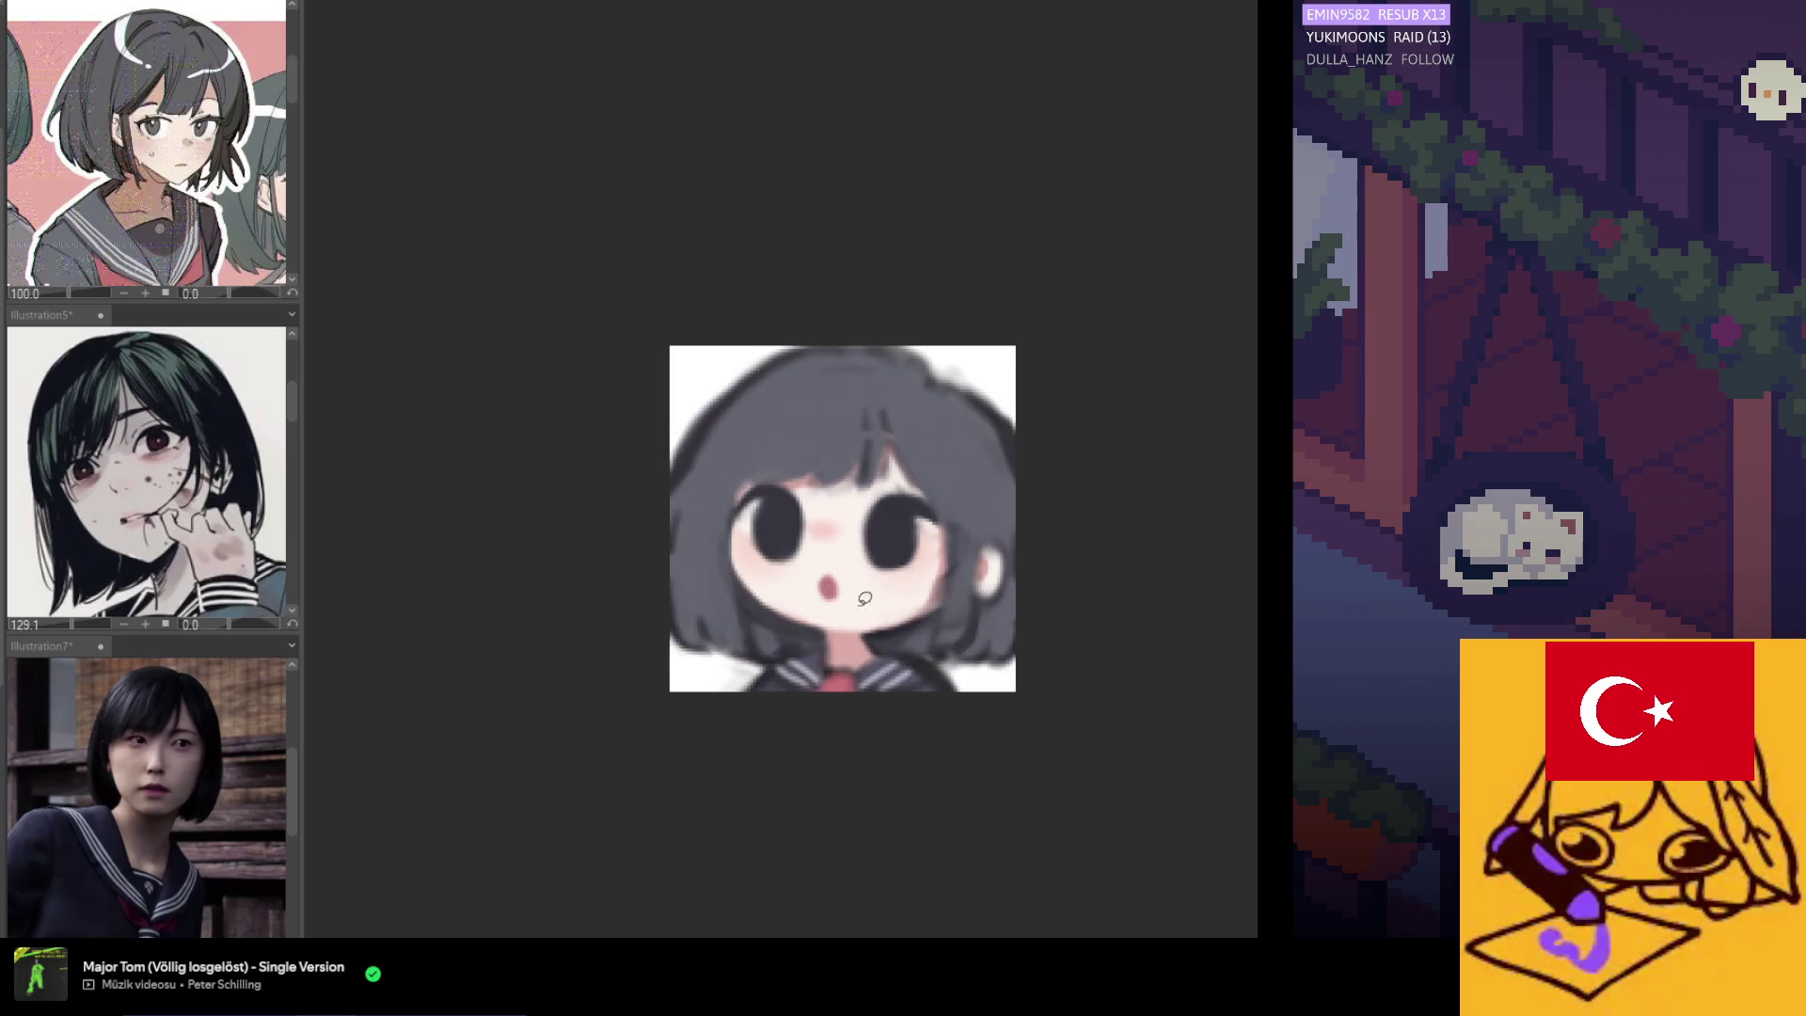
Select an area across the head, undo an accidental dark fill, and nudge it slightly up-left.
key(ctrl+a)
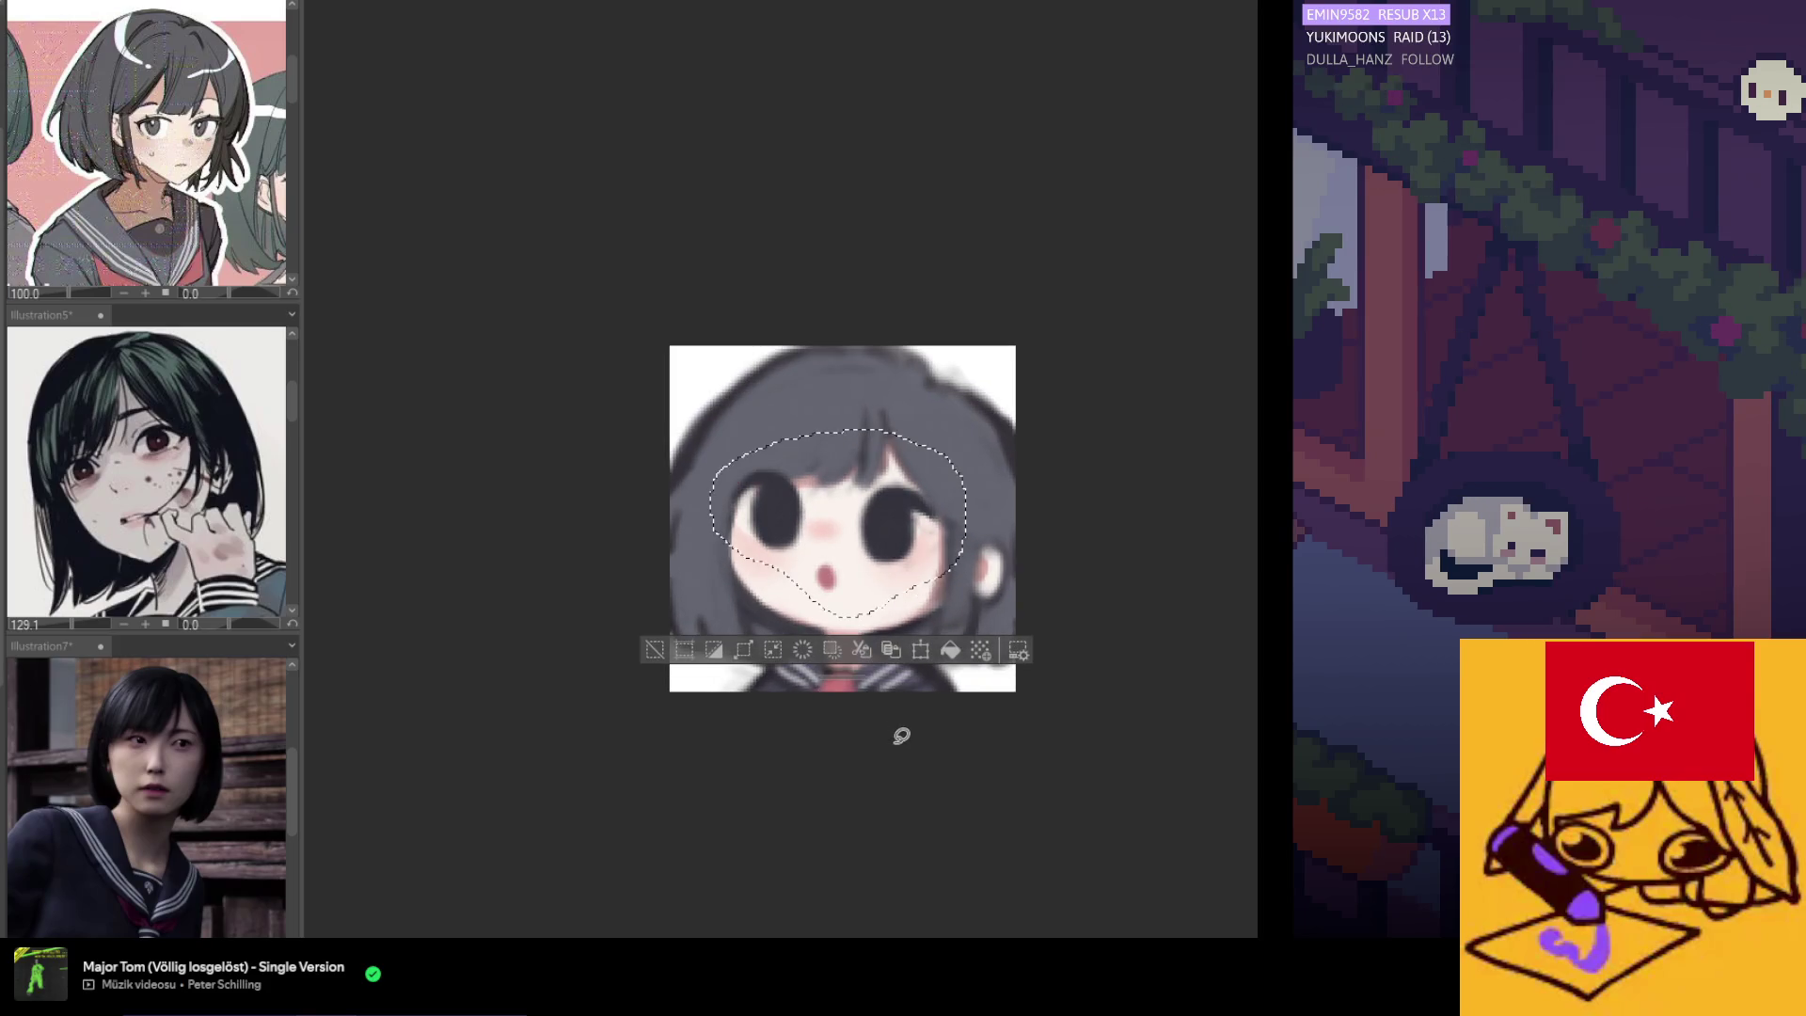
key(ctrl+d)
scroll(919, 552, up, 1)
mouse_move(1007, 483)
mouse_down()
mouse_move(864, 462)
mouse_move(795, 475)
mouse_move(732, 439)
mouse_move(686, 499)
mouse_move(776, 602)
mouse_move(906, 610)
mouse_up()
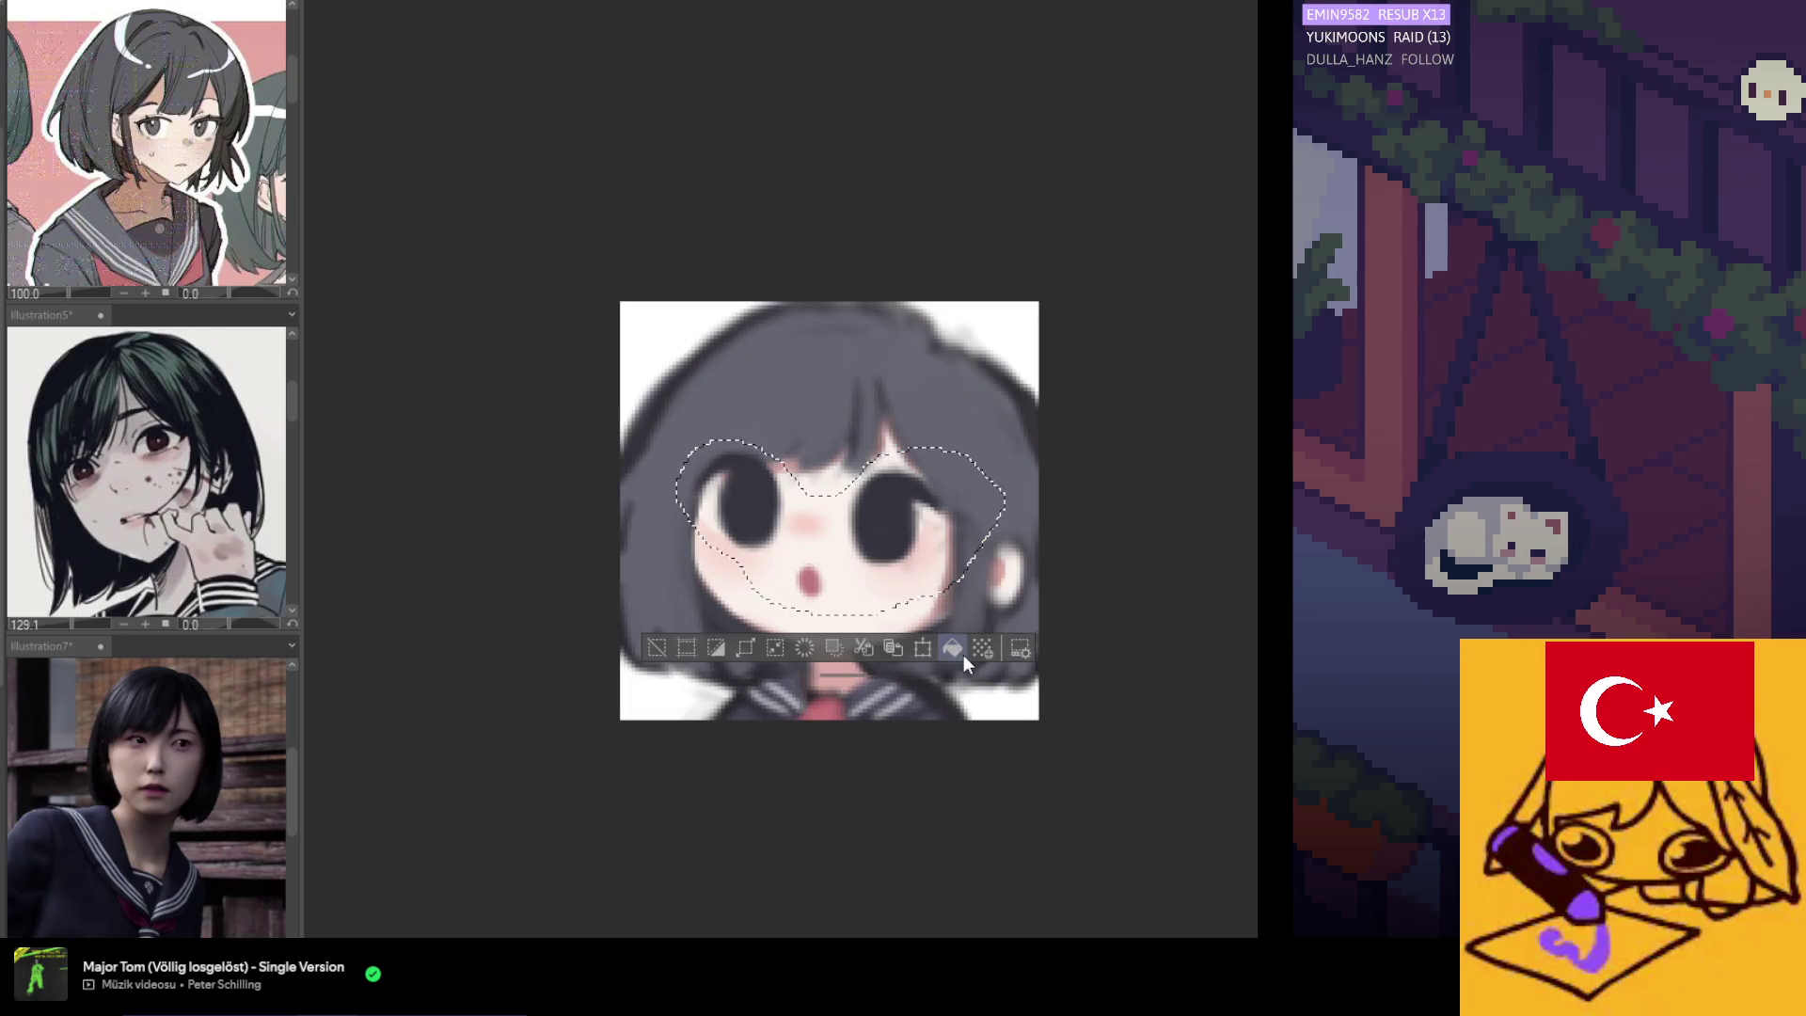
click(924, 647)
key(ctrl+z)
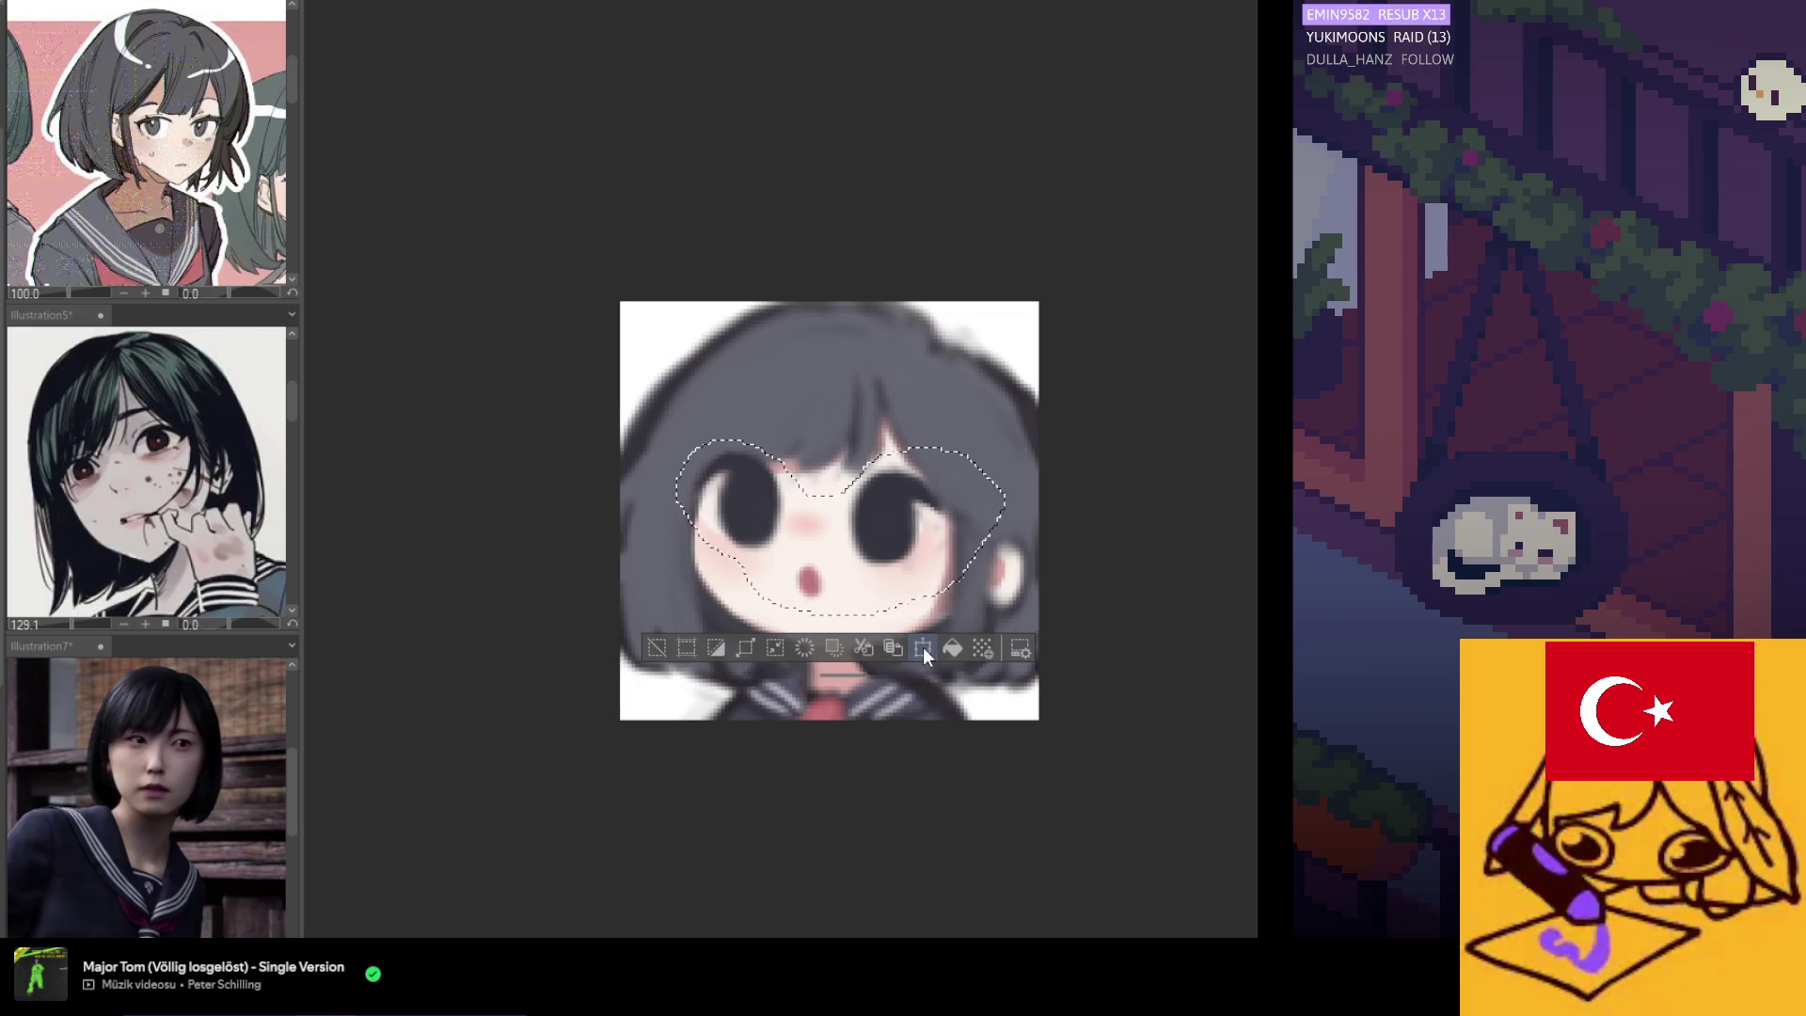
click(924, 647)
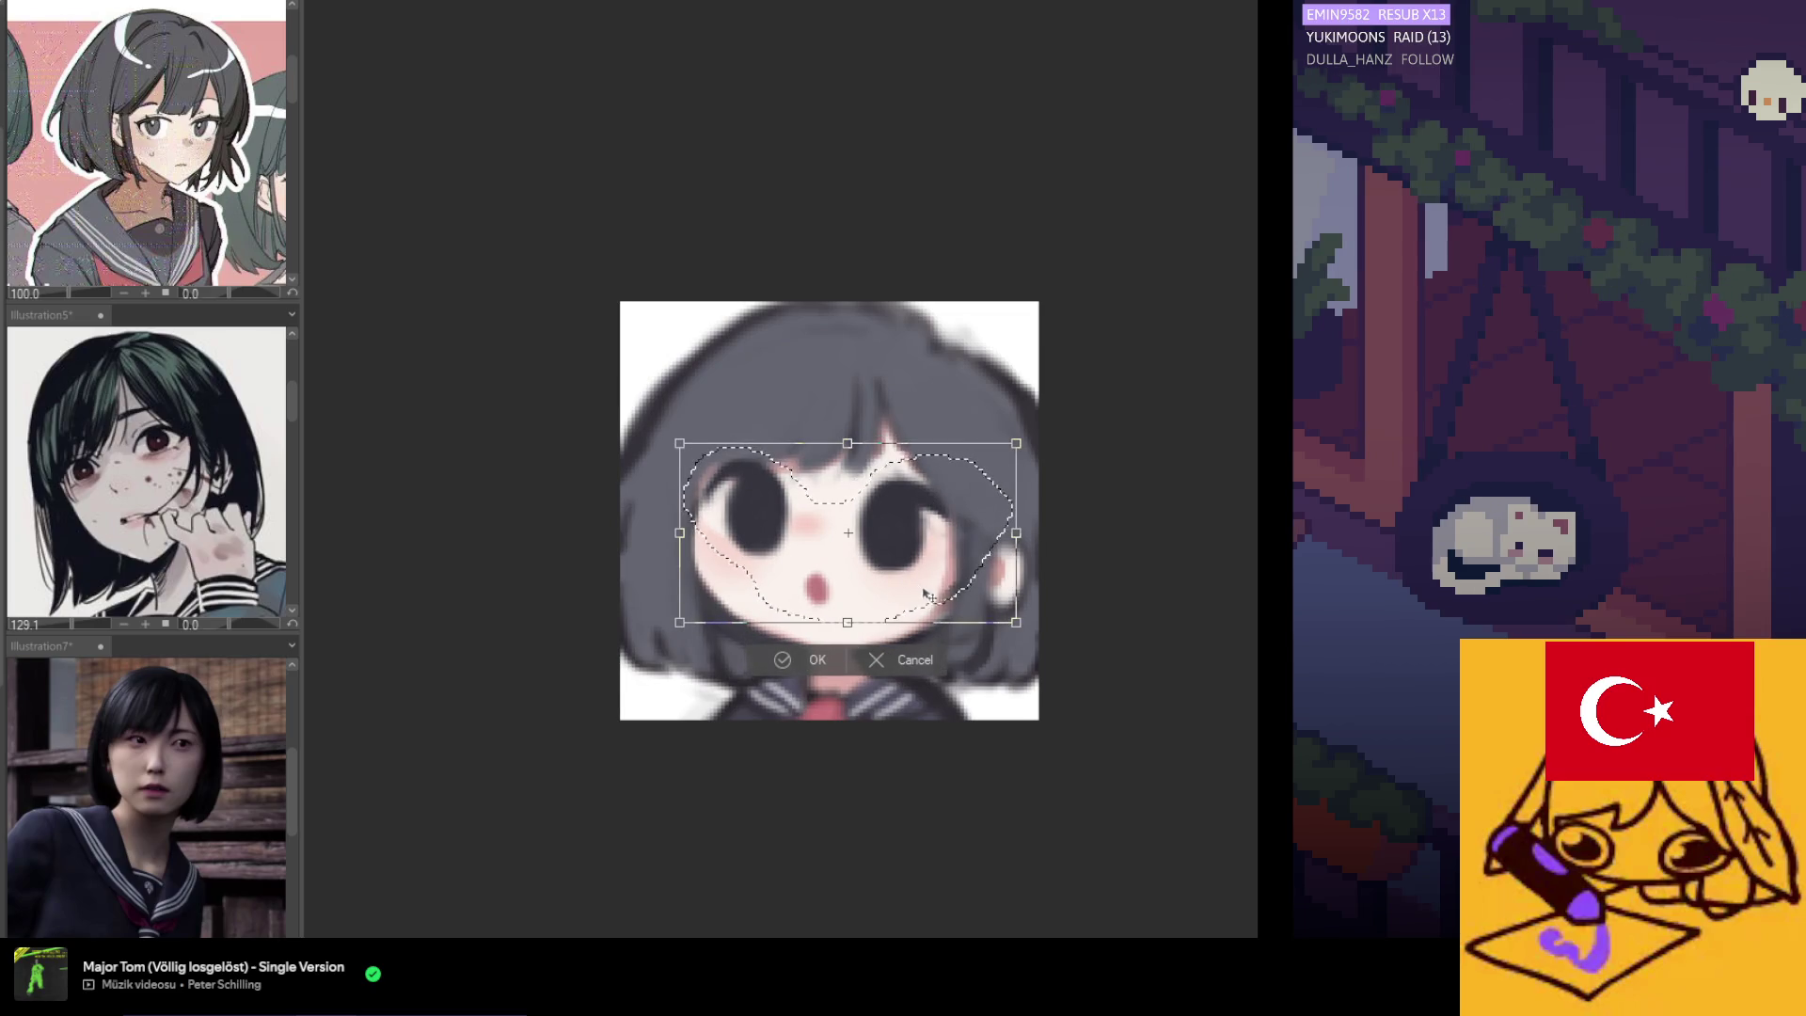
drag(889, 576, 882, 568)
key(Return)
key(ctrl+d)
Lasso the eyes and cheeks, cancel an unwanted reshape, and move them slightly right and down.
mouse_move(934, 475)
mouse_down()
mouse_move(951, 527)
mouse_move(847, 607)
mouse_move(766, 568)
mouse_up()
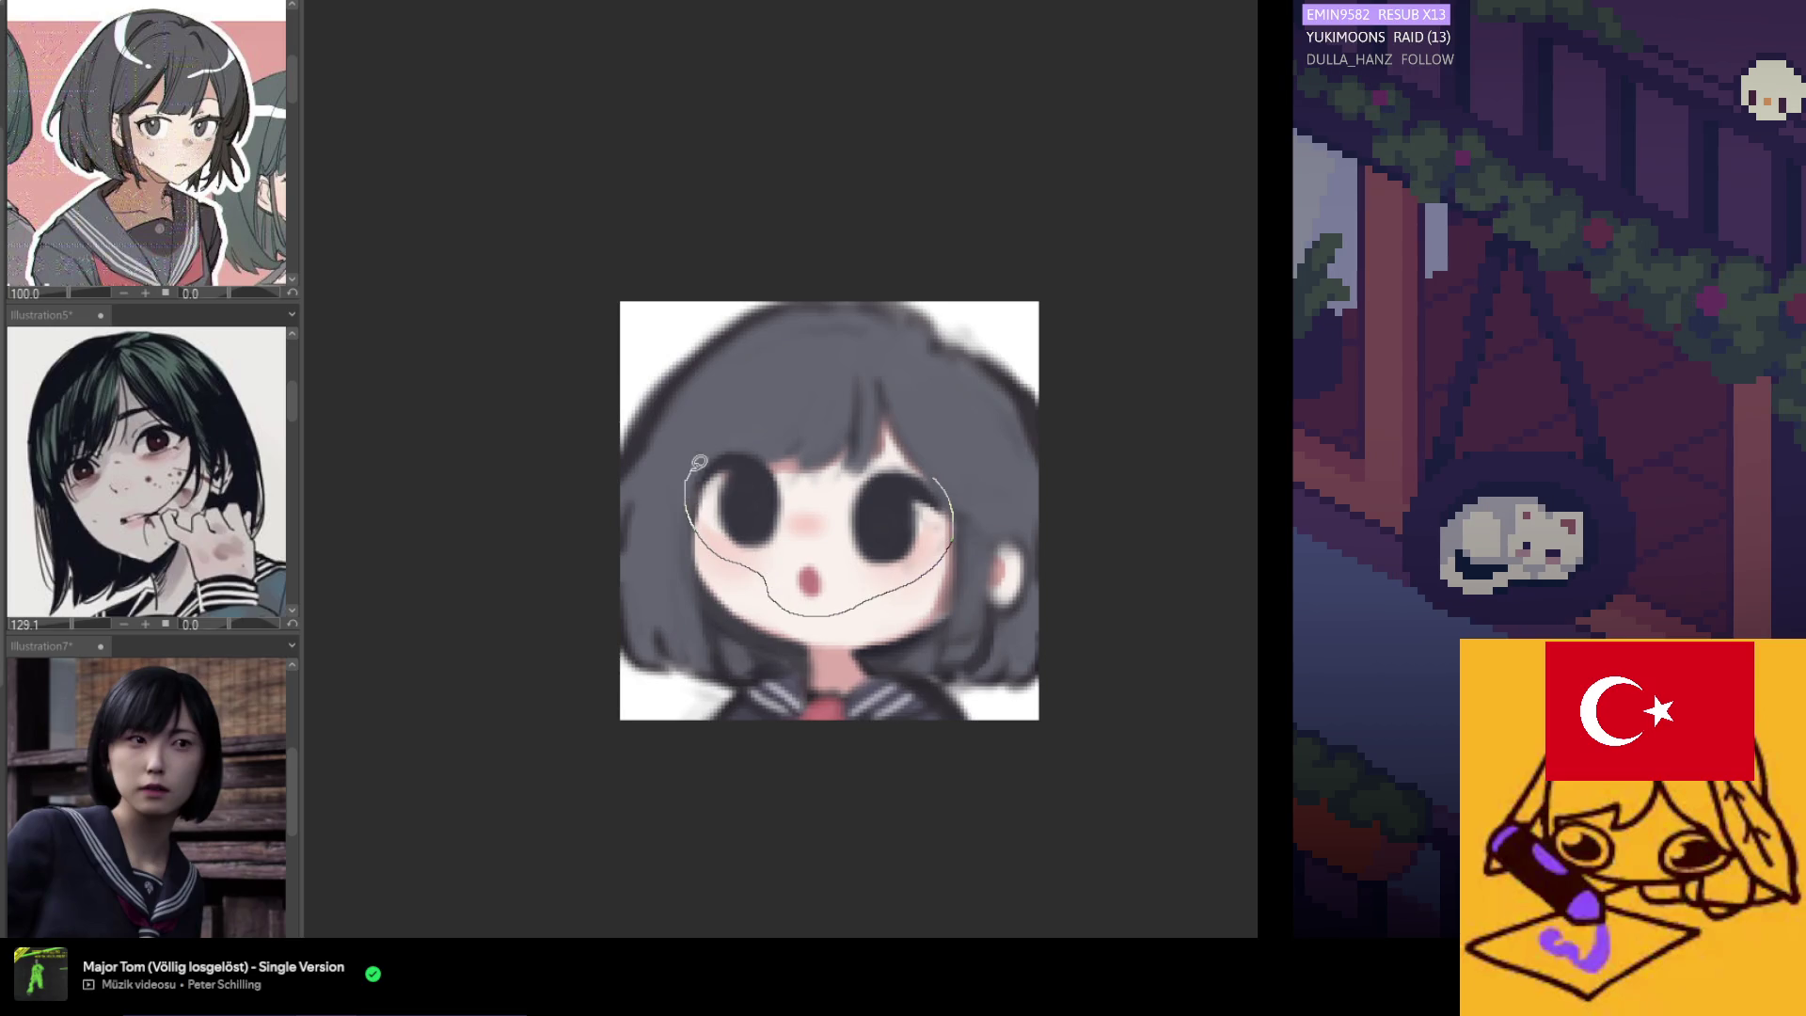
drag(697, 464, 800, 452)
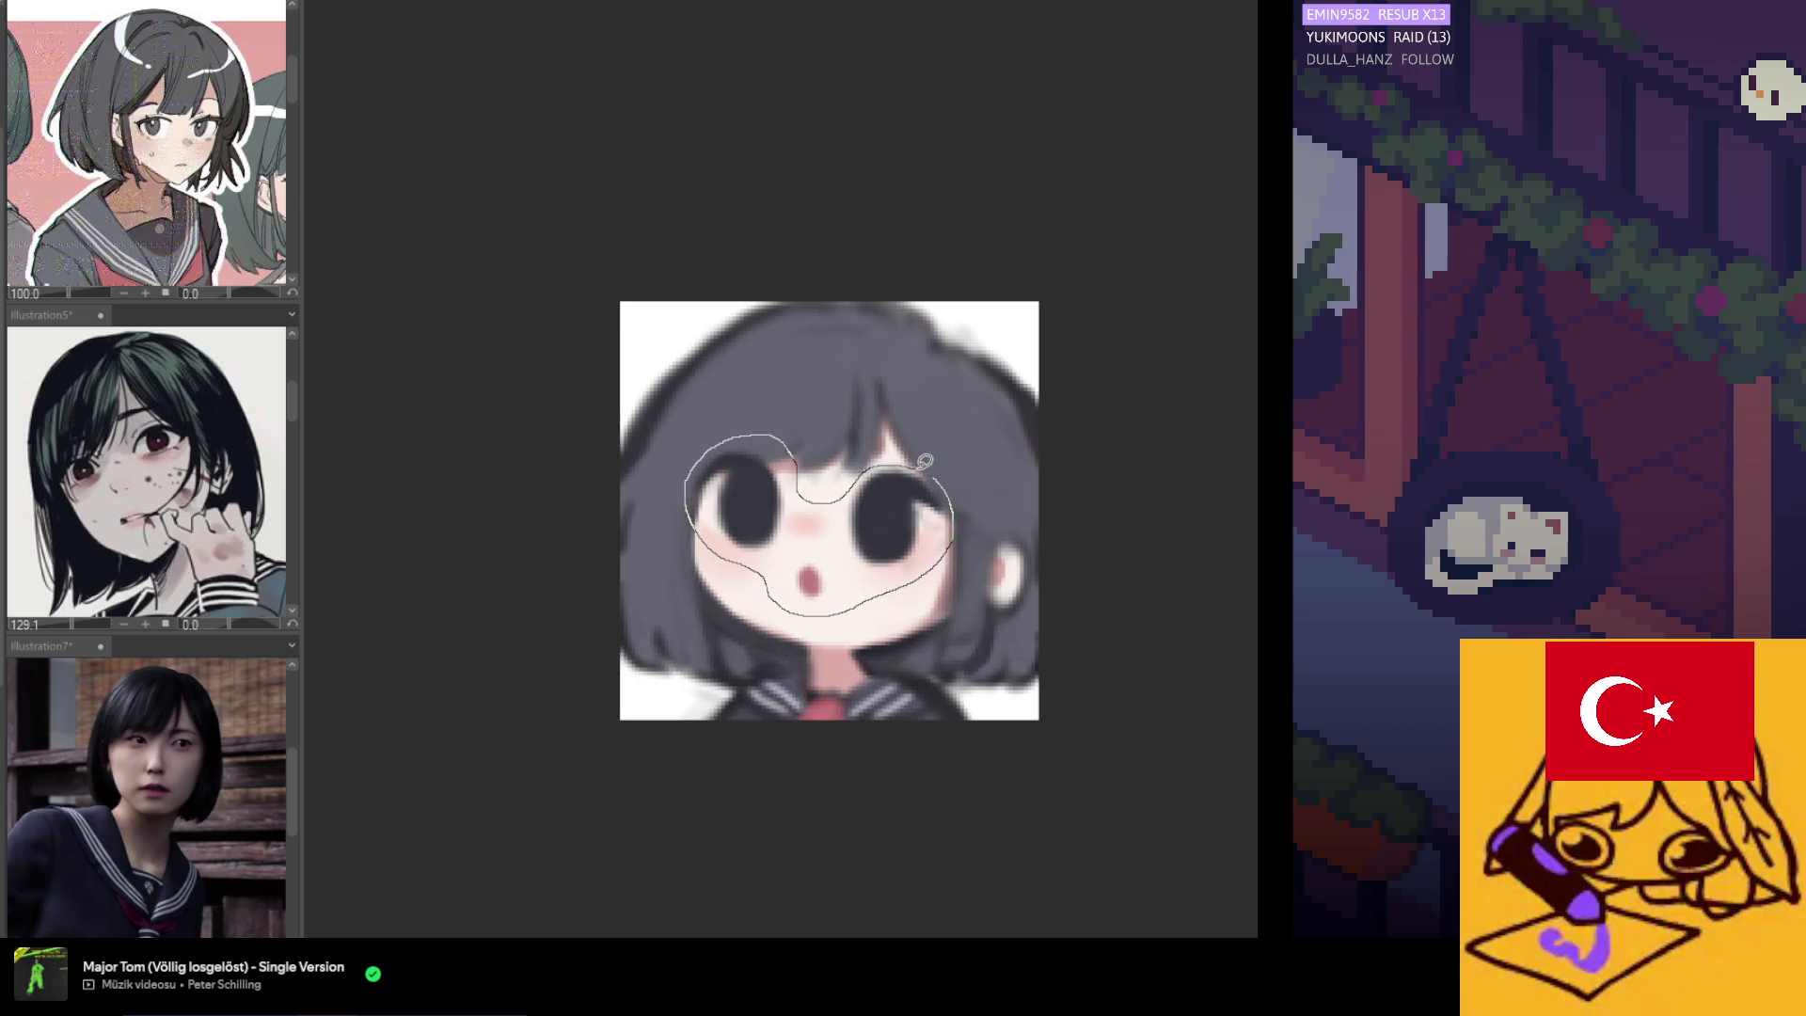
drag(923, 460, 927, 465)
click(896, 651)
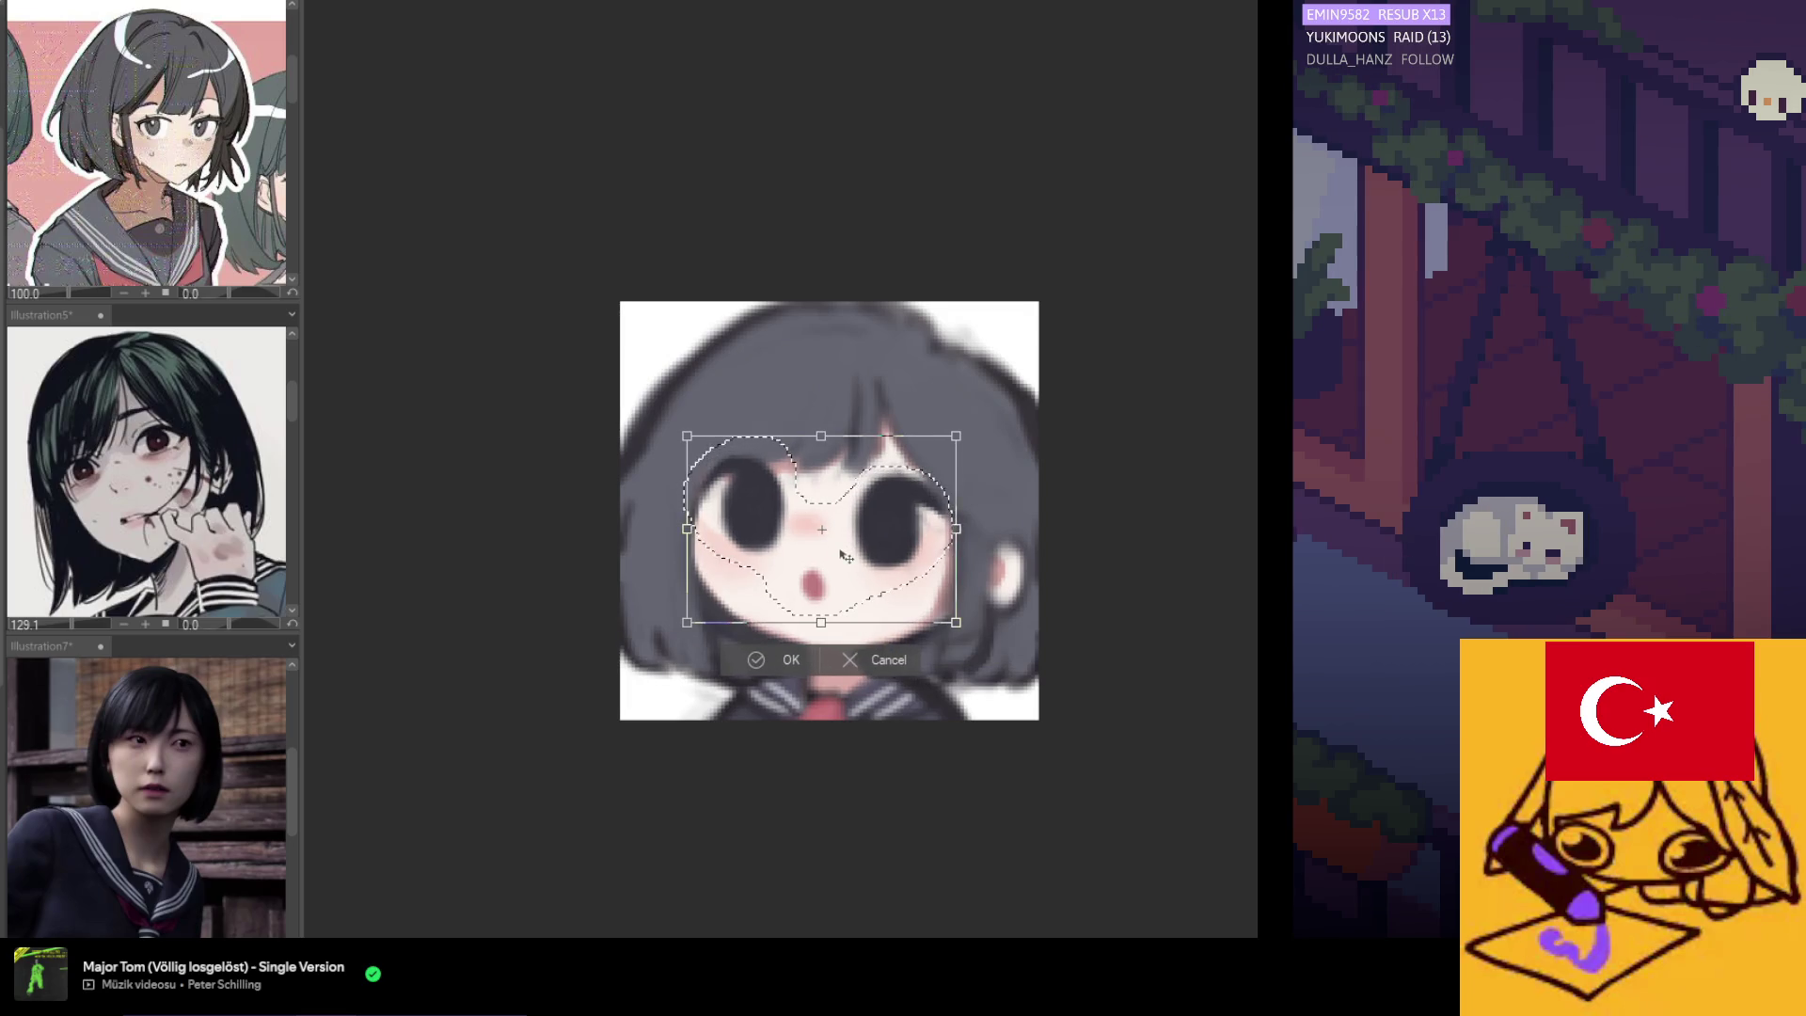
drag(821, 436, 826, 446)
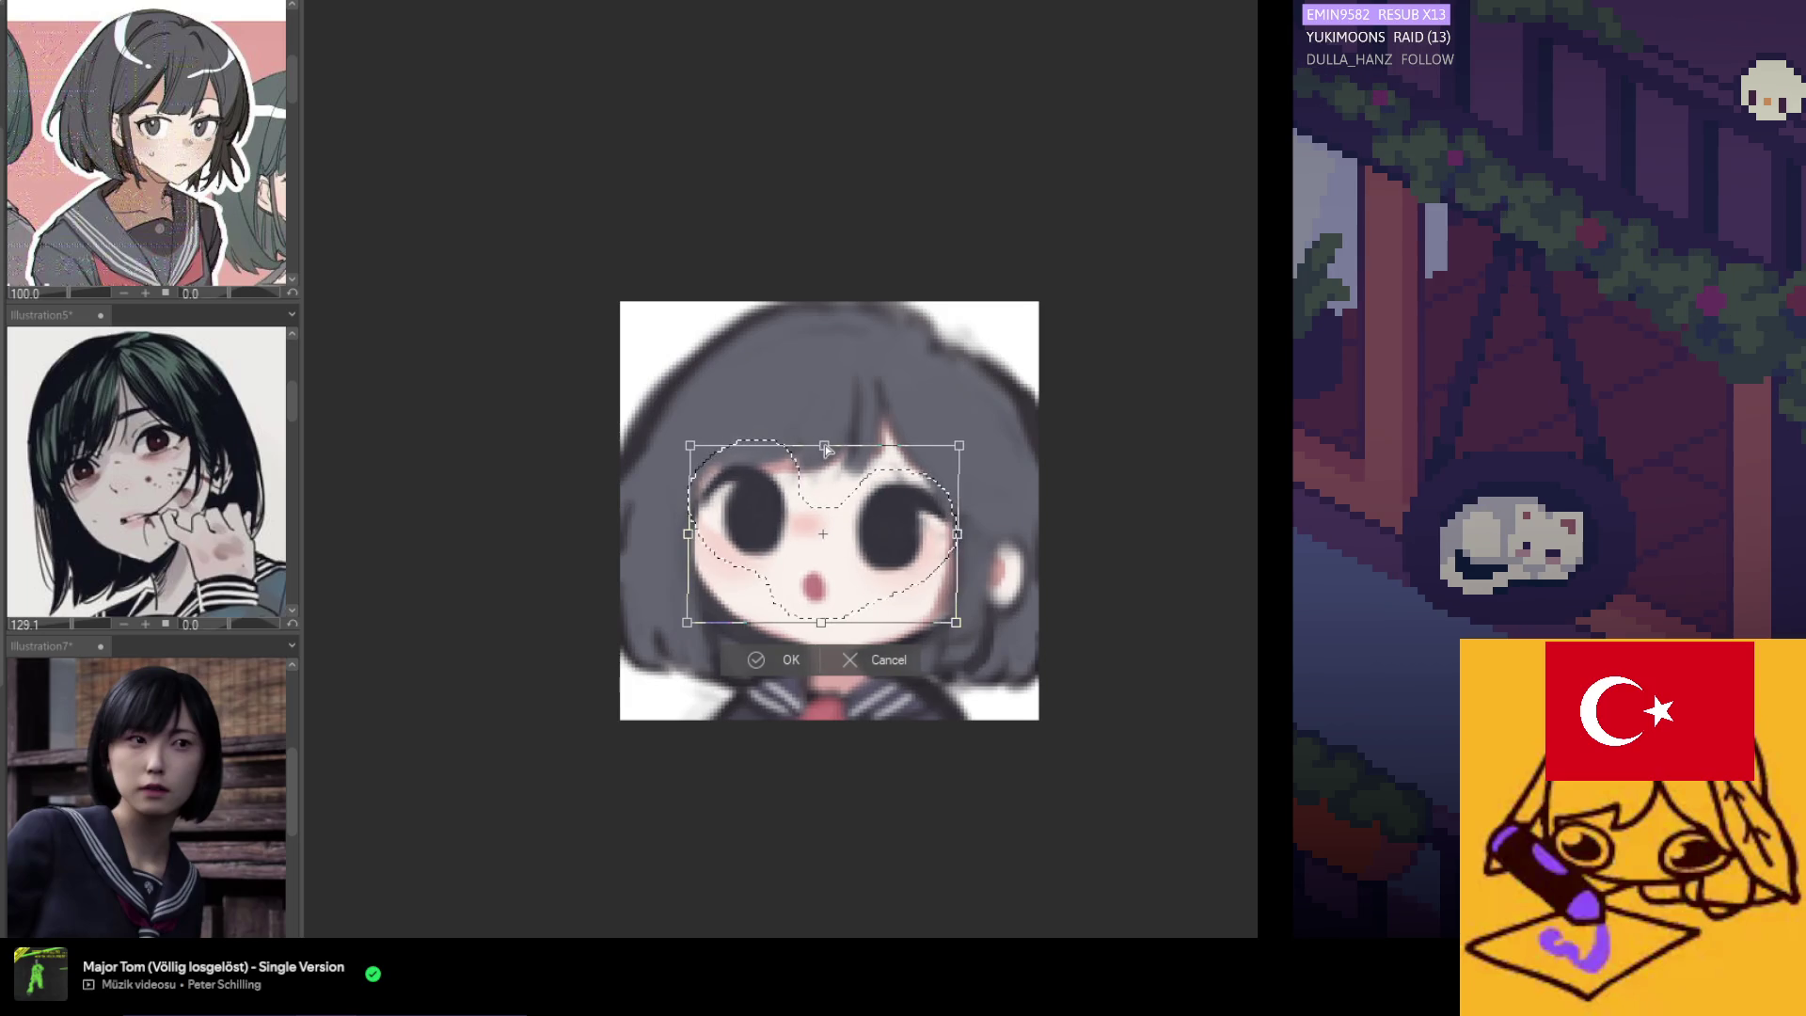
drag(688, 533, 690, 538)
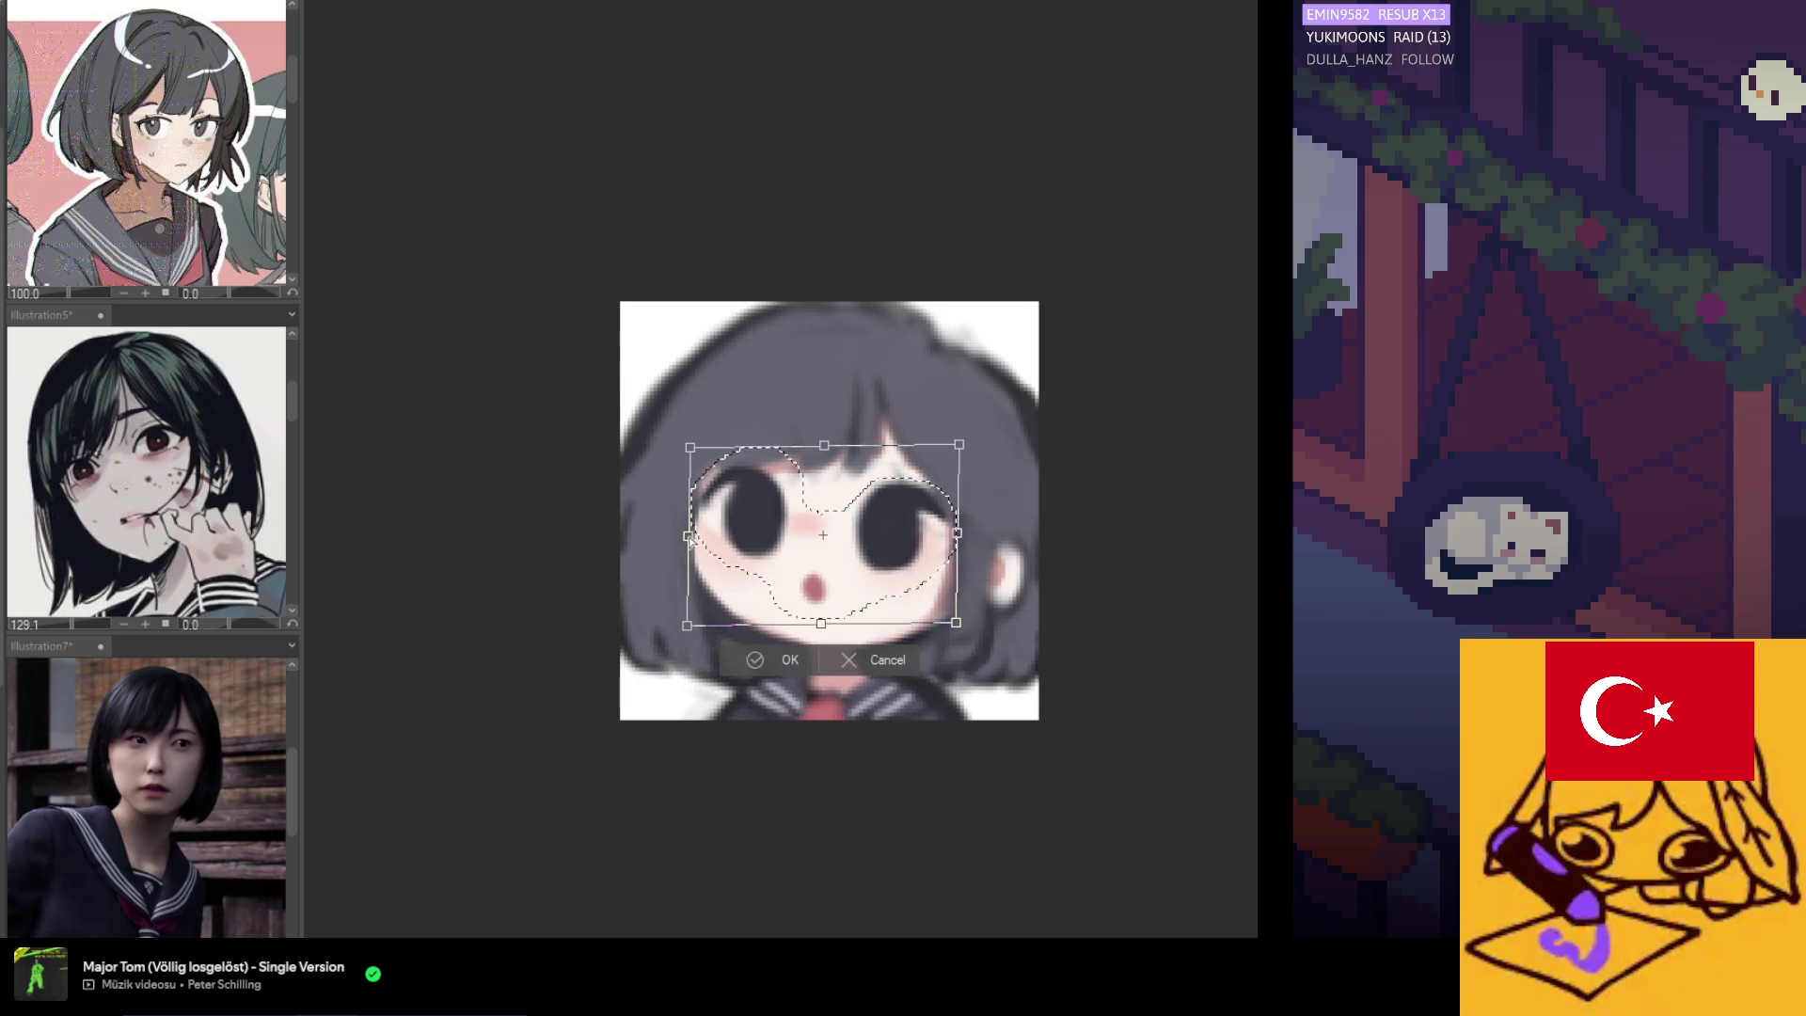
click(851, 662)
key(ctrl+t)
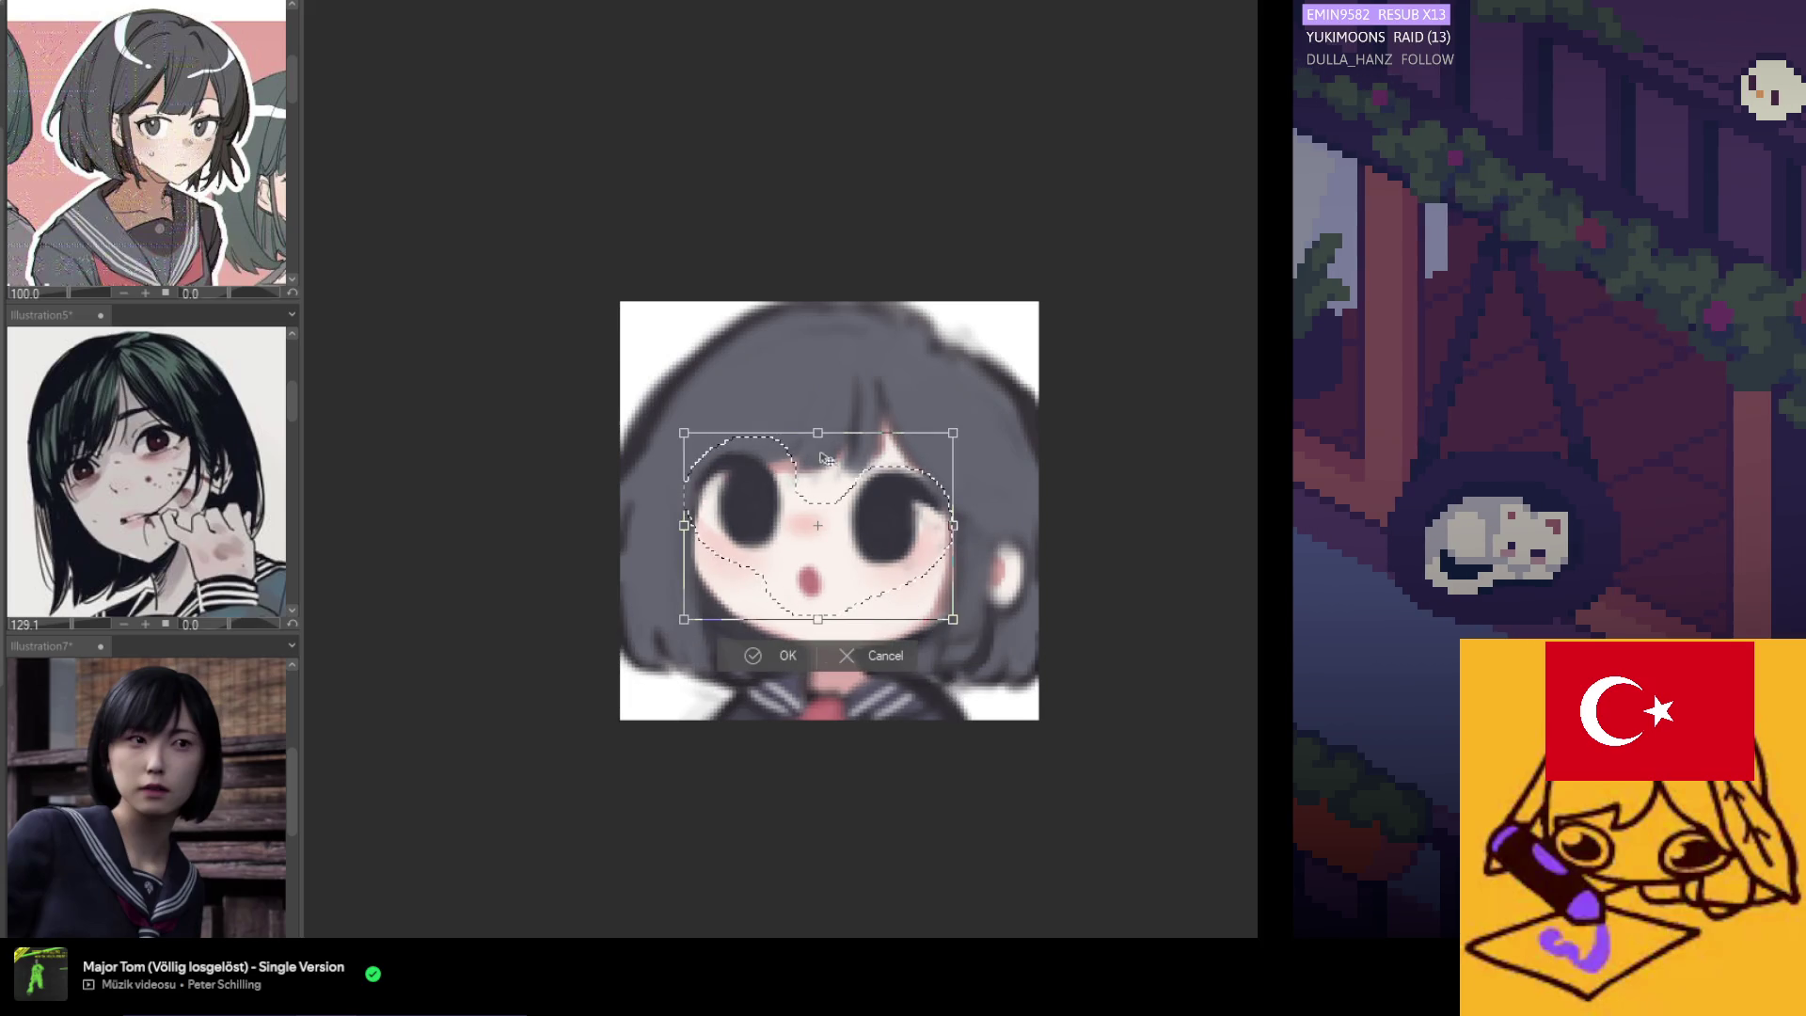
drag(851, 501, 862, 512)
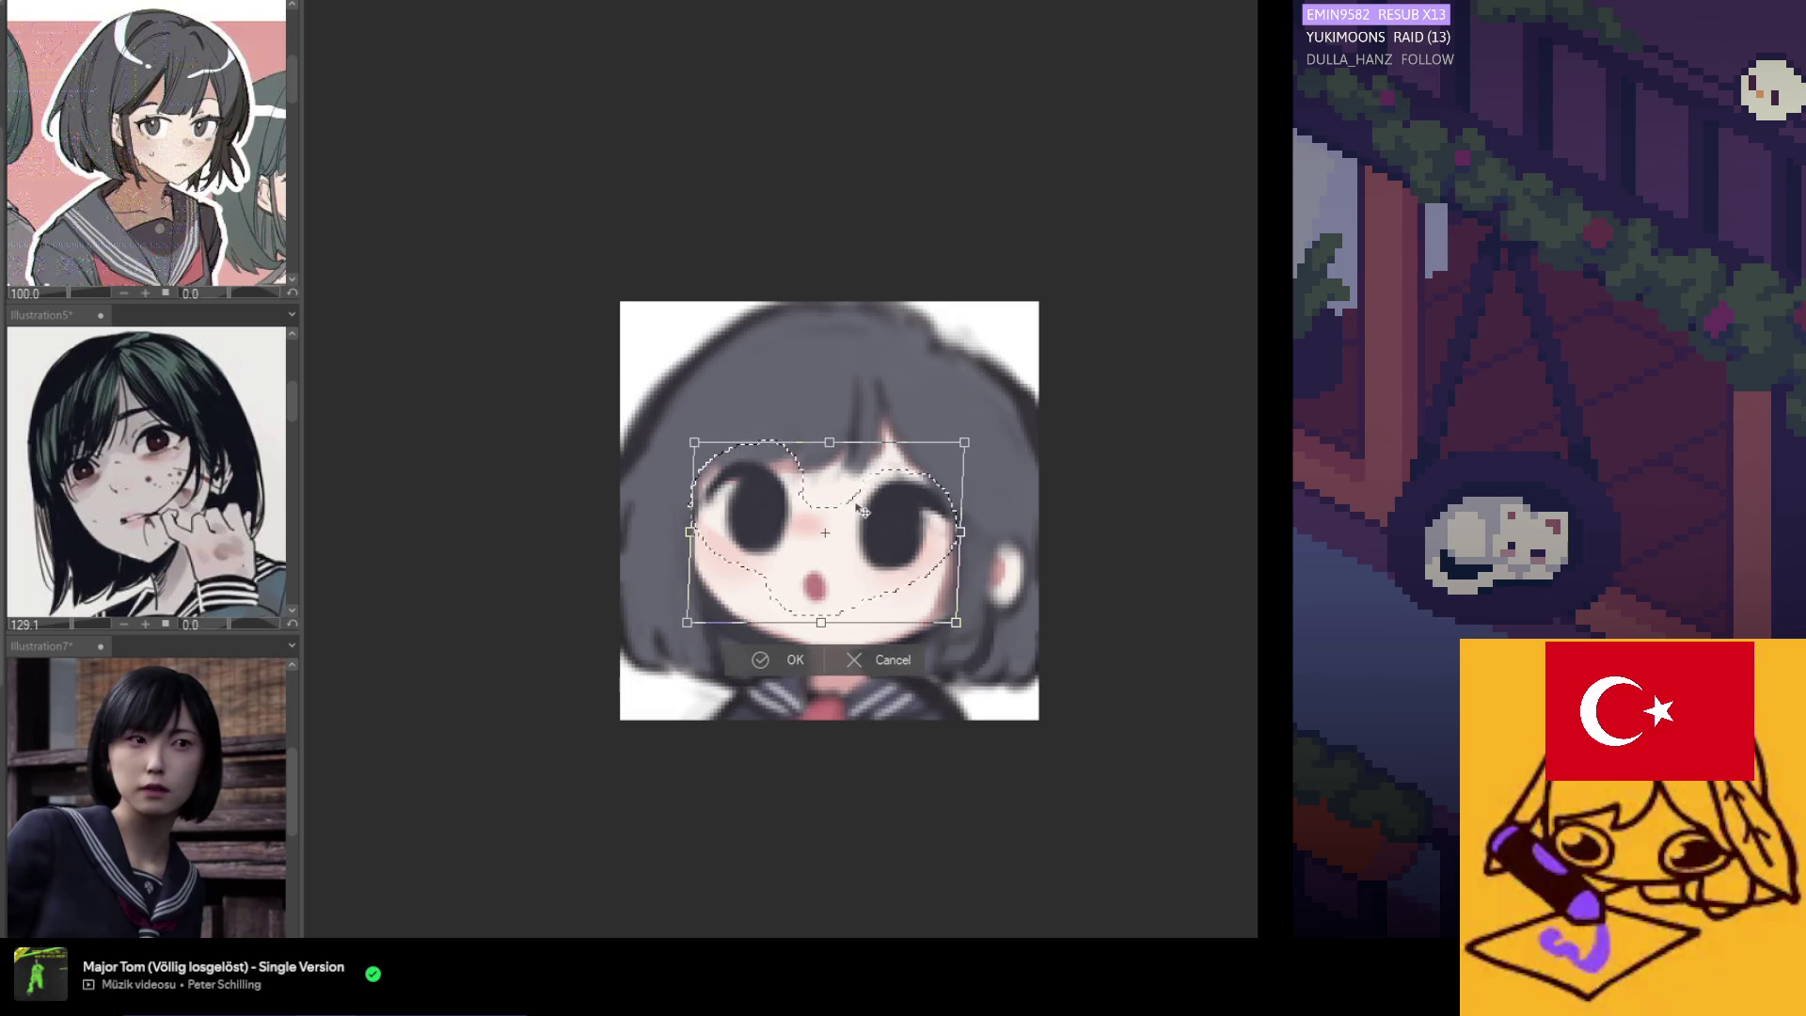
key(Return)
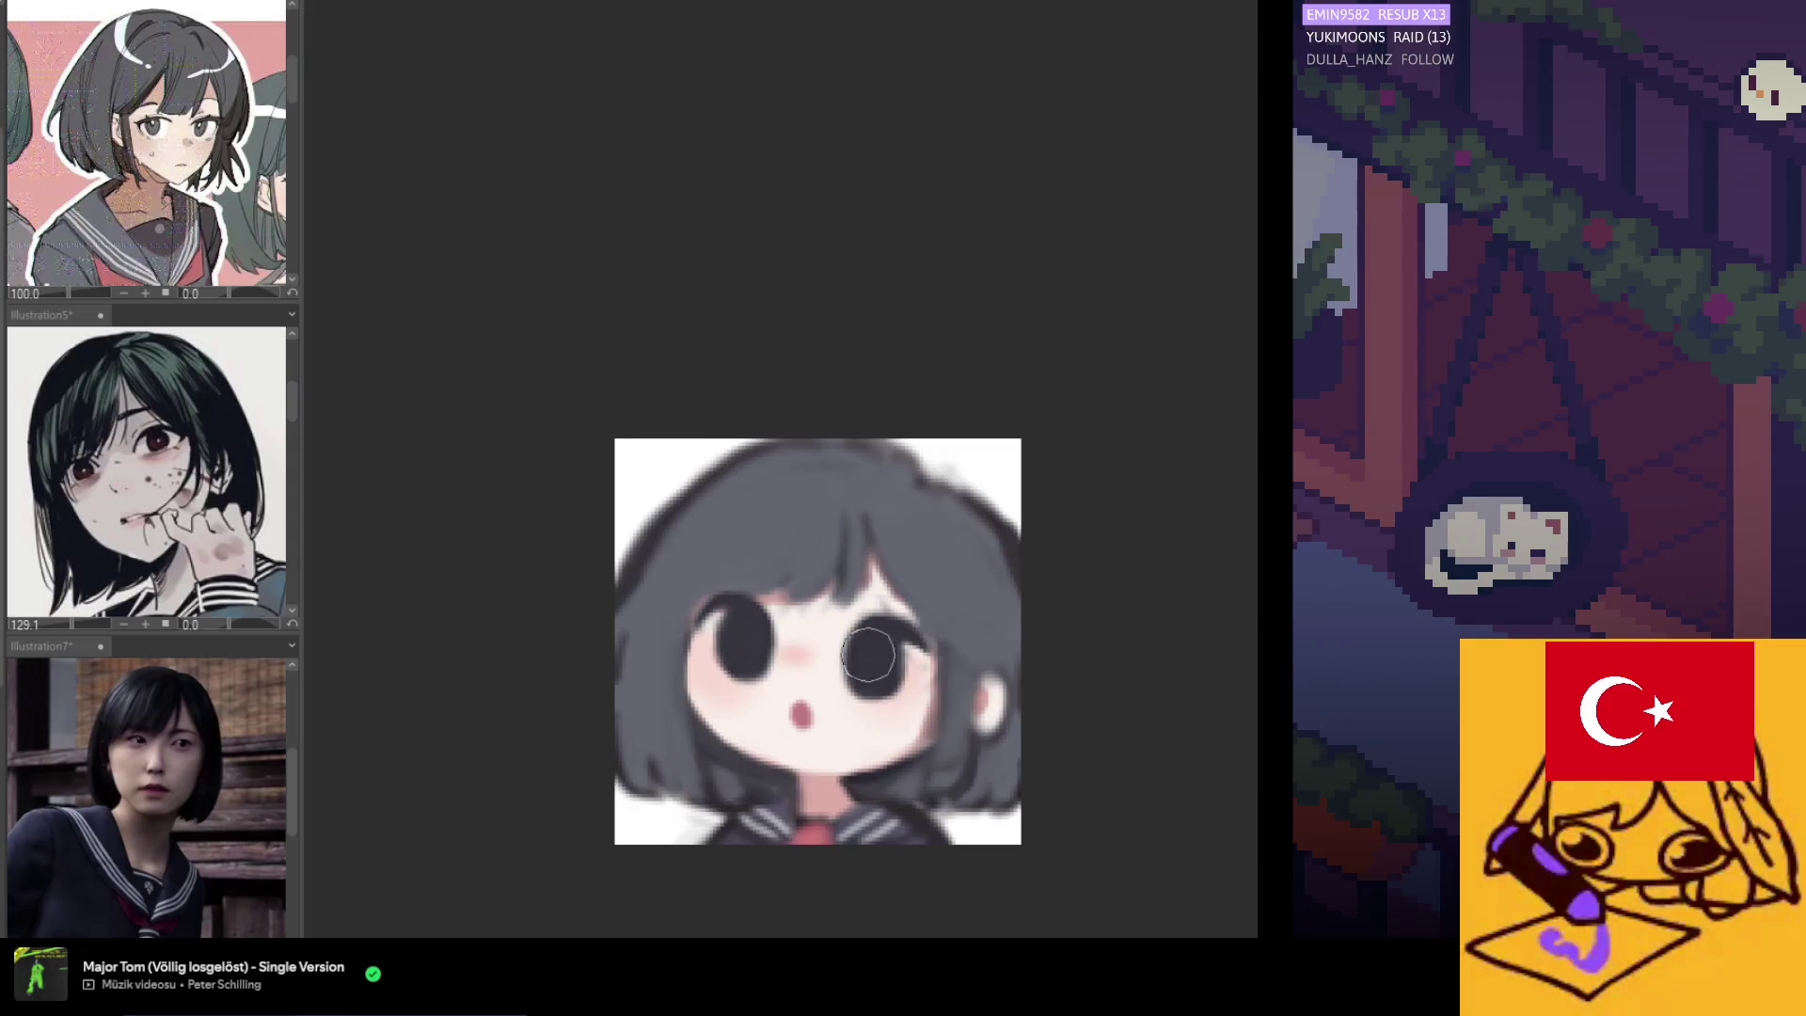
Zoom in on the face and draw an eyebrow above the left eye.
scroll(889, 649, up, 2)
scroll(777, 585, down, 3)
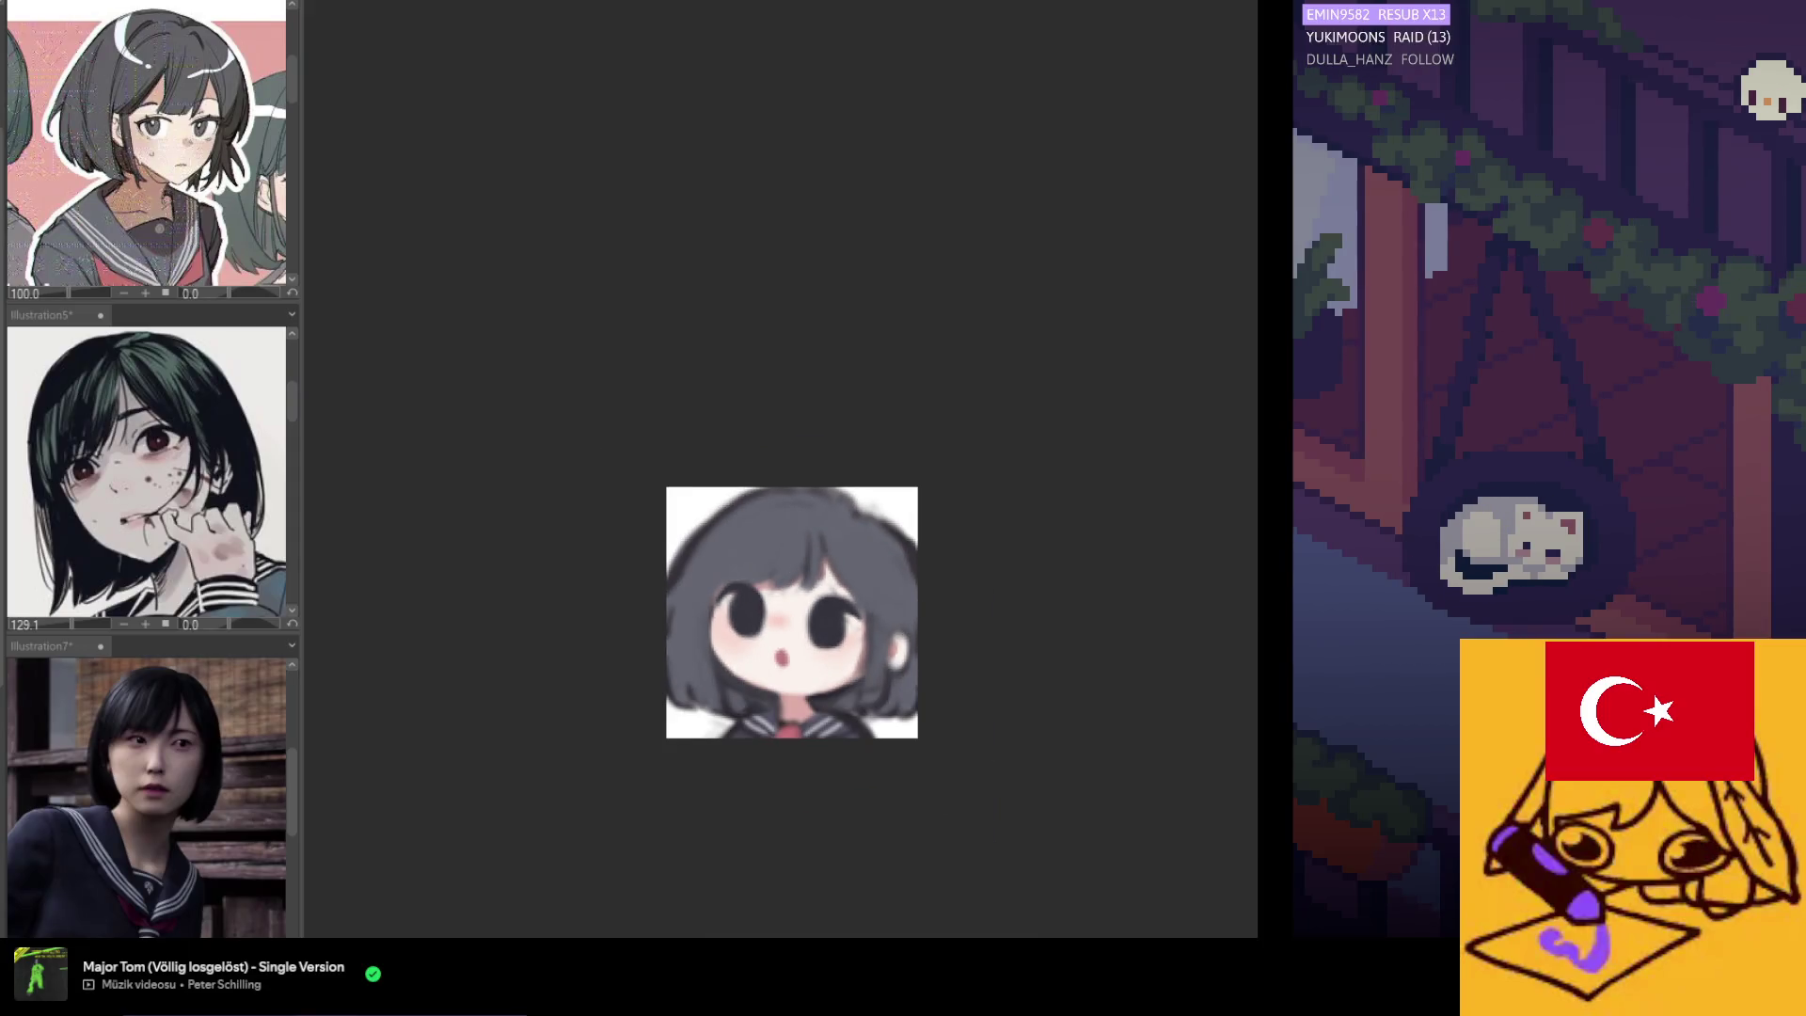
scroll(722, 544, up, 2)
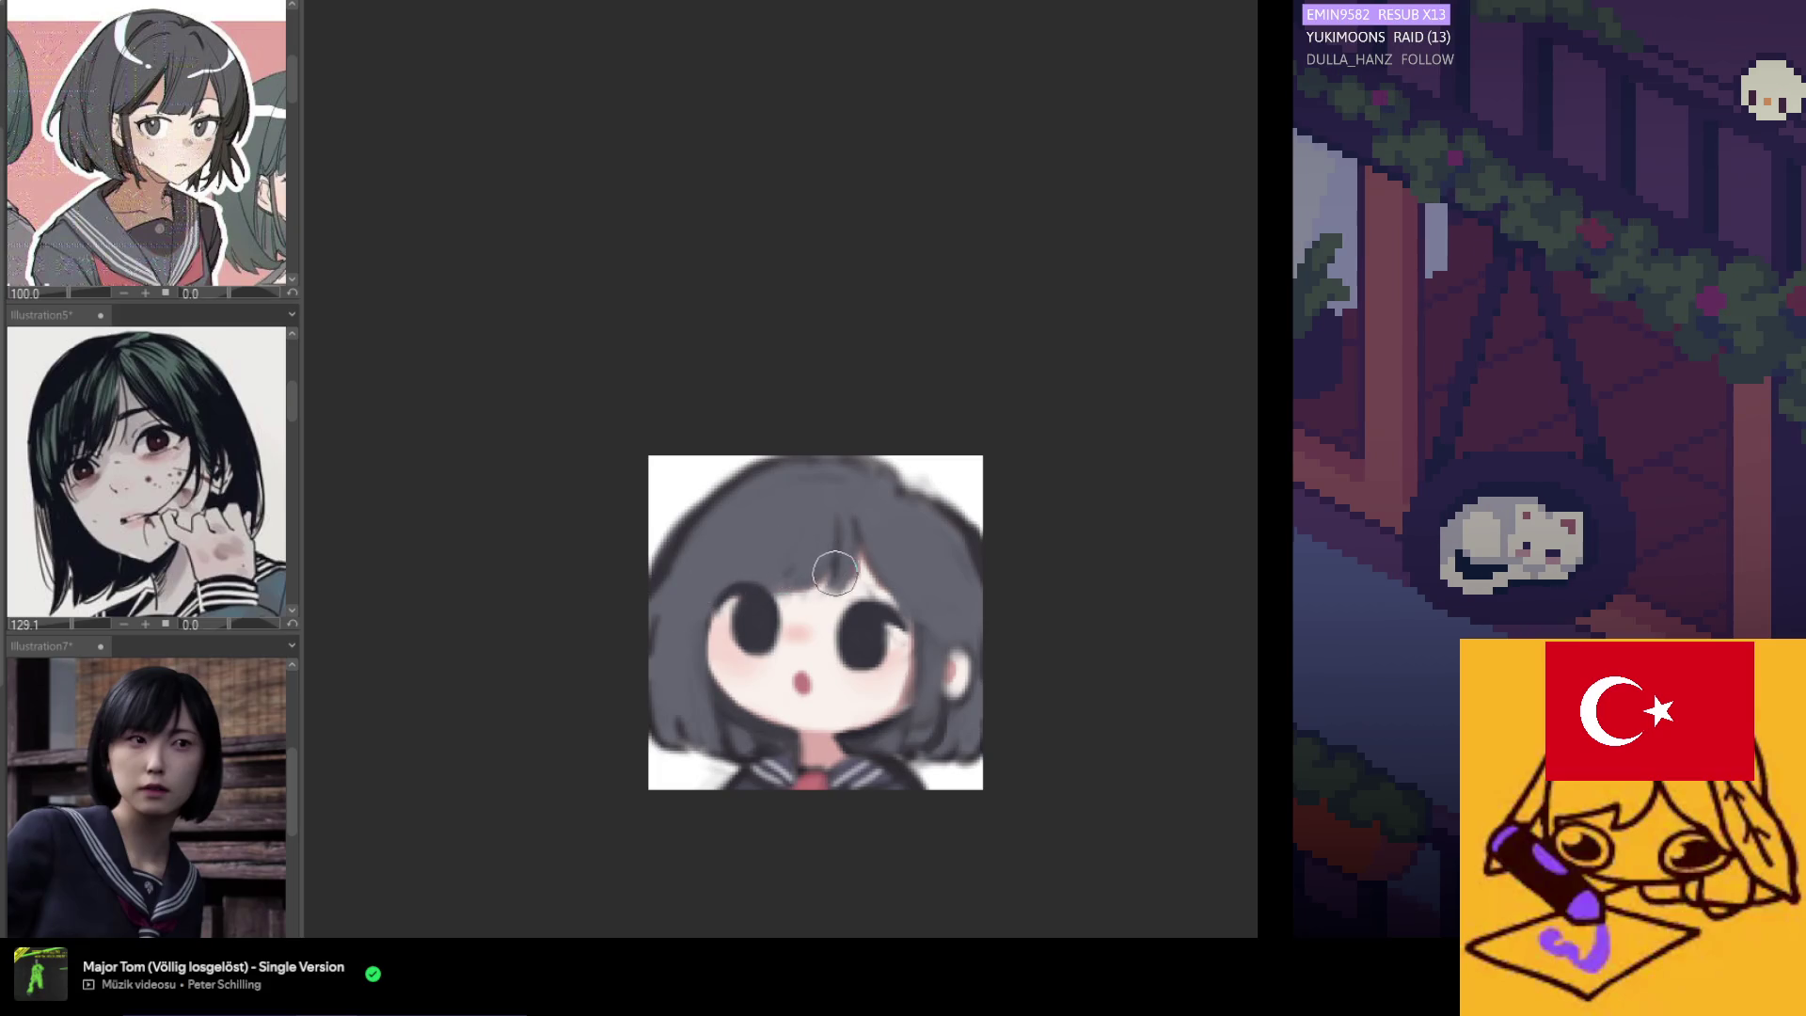
scroll(819, 565, up, 3)
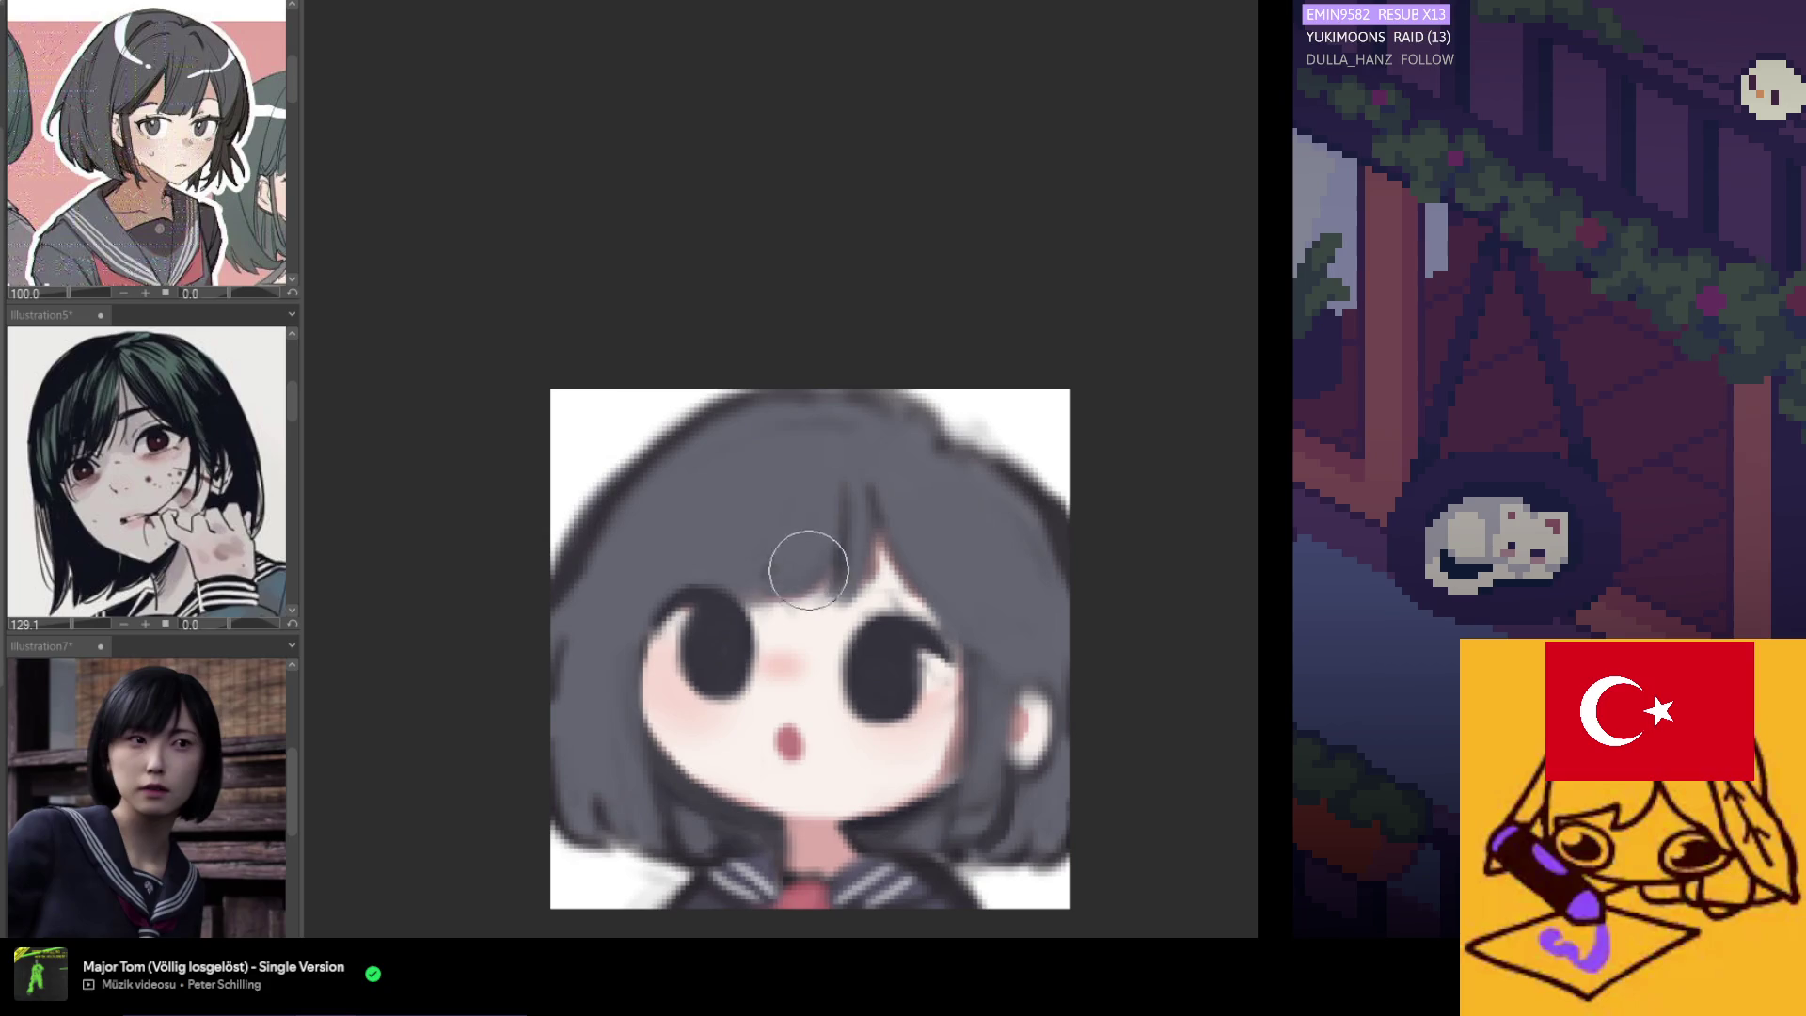
scroll(734, 677, down, 5)
scroll(764, 818, down, 2)
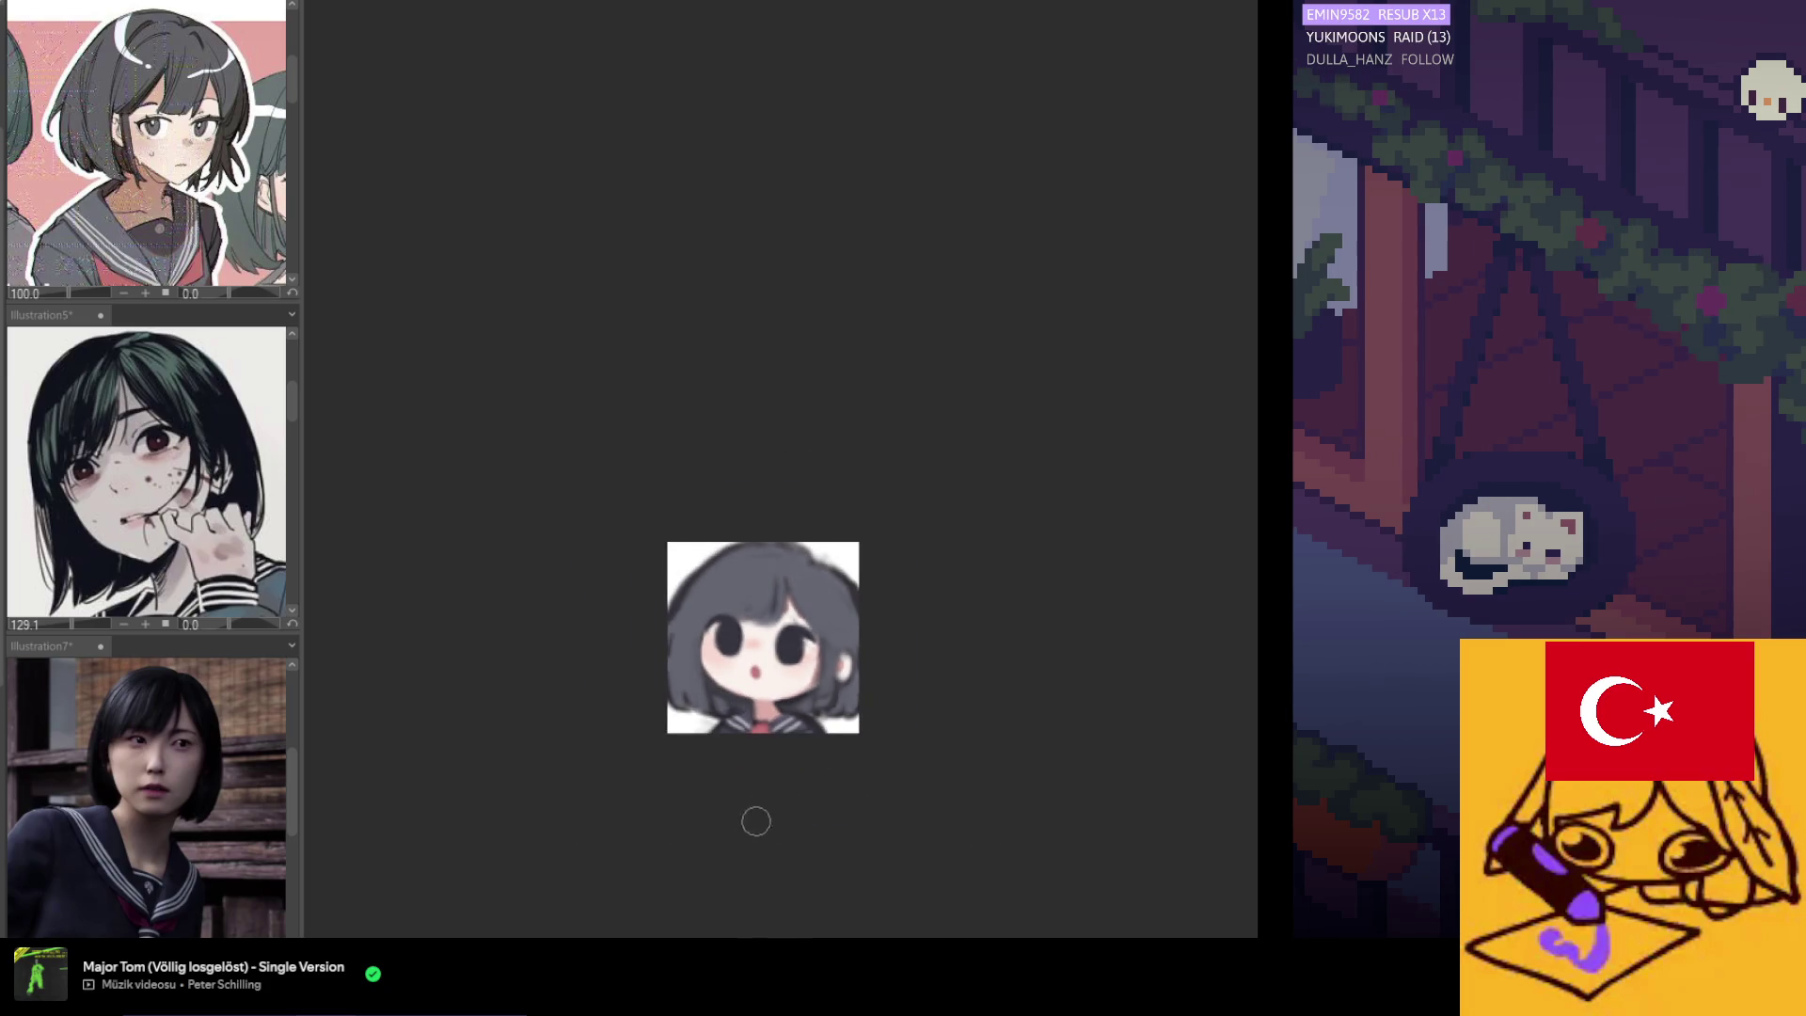
scroll(705, 649, up, 2)
scroll(699, 605, down, 3)
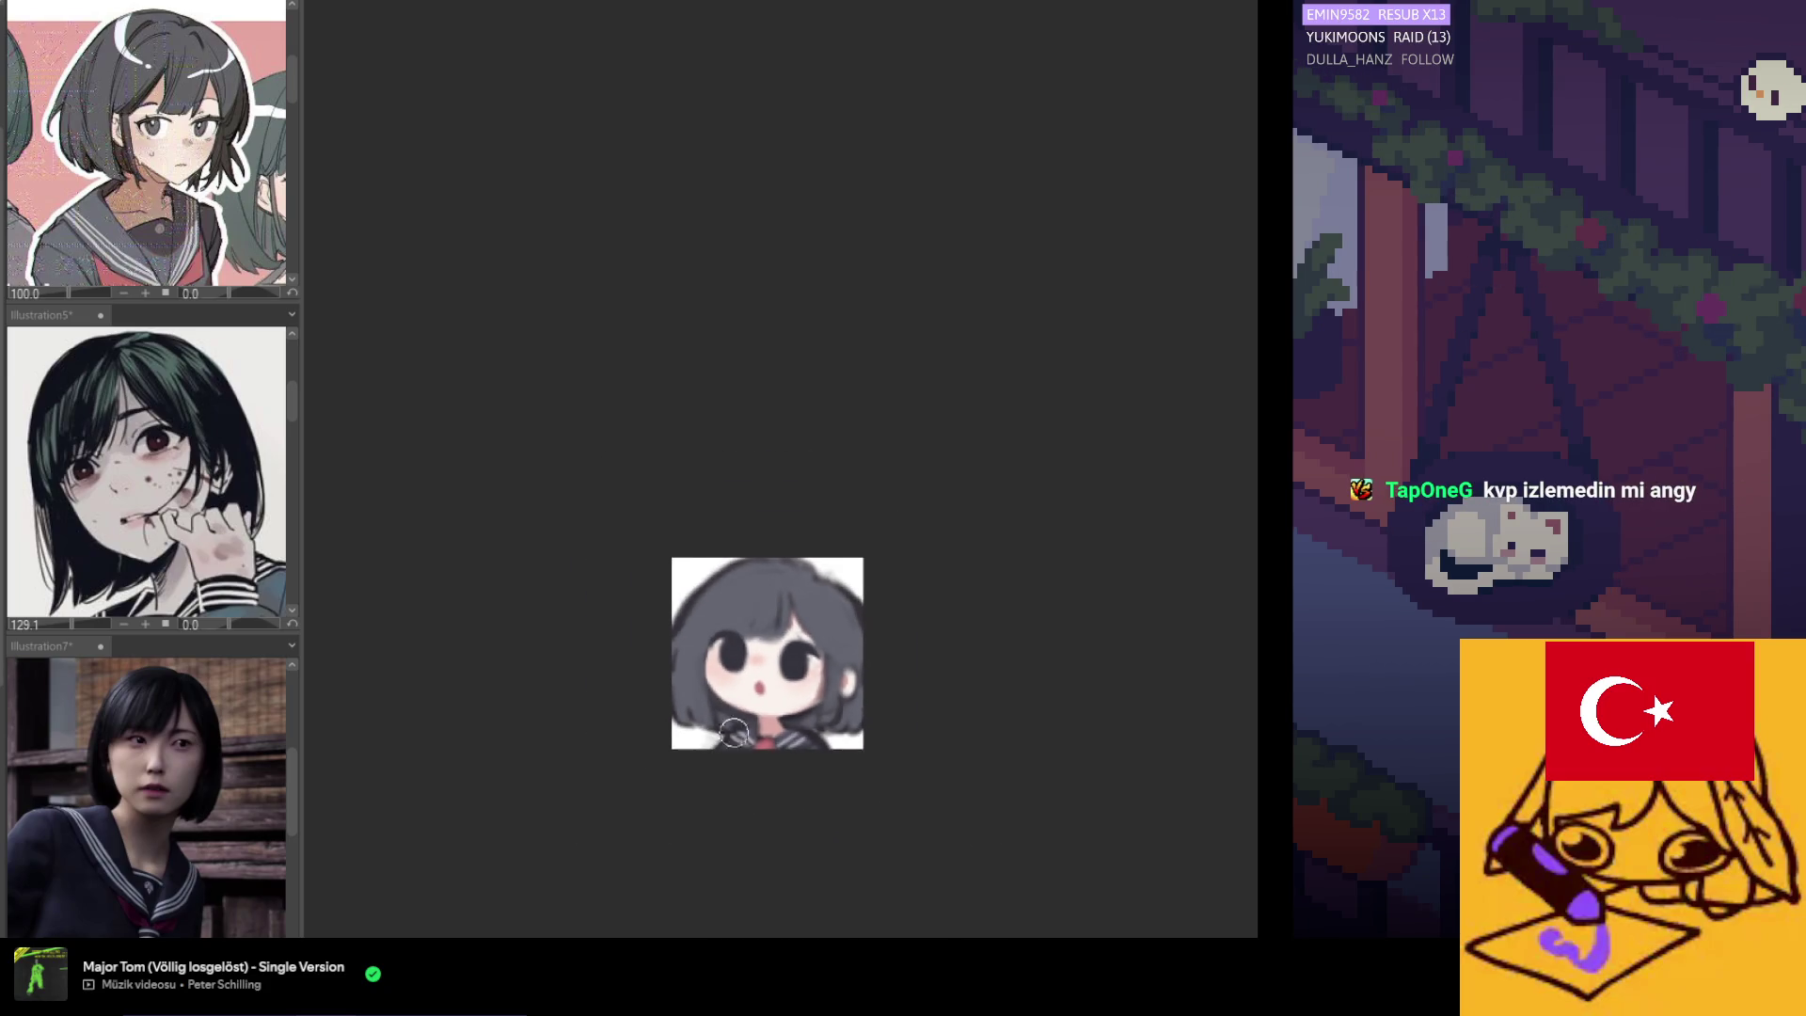
scroll(916, 691, down, 1)
scroll(916, 690, up, 5)
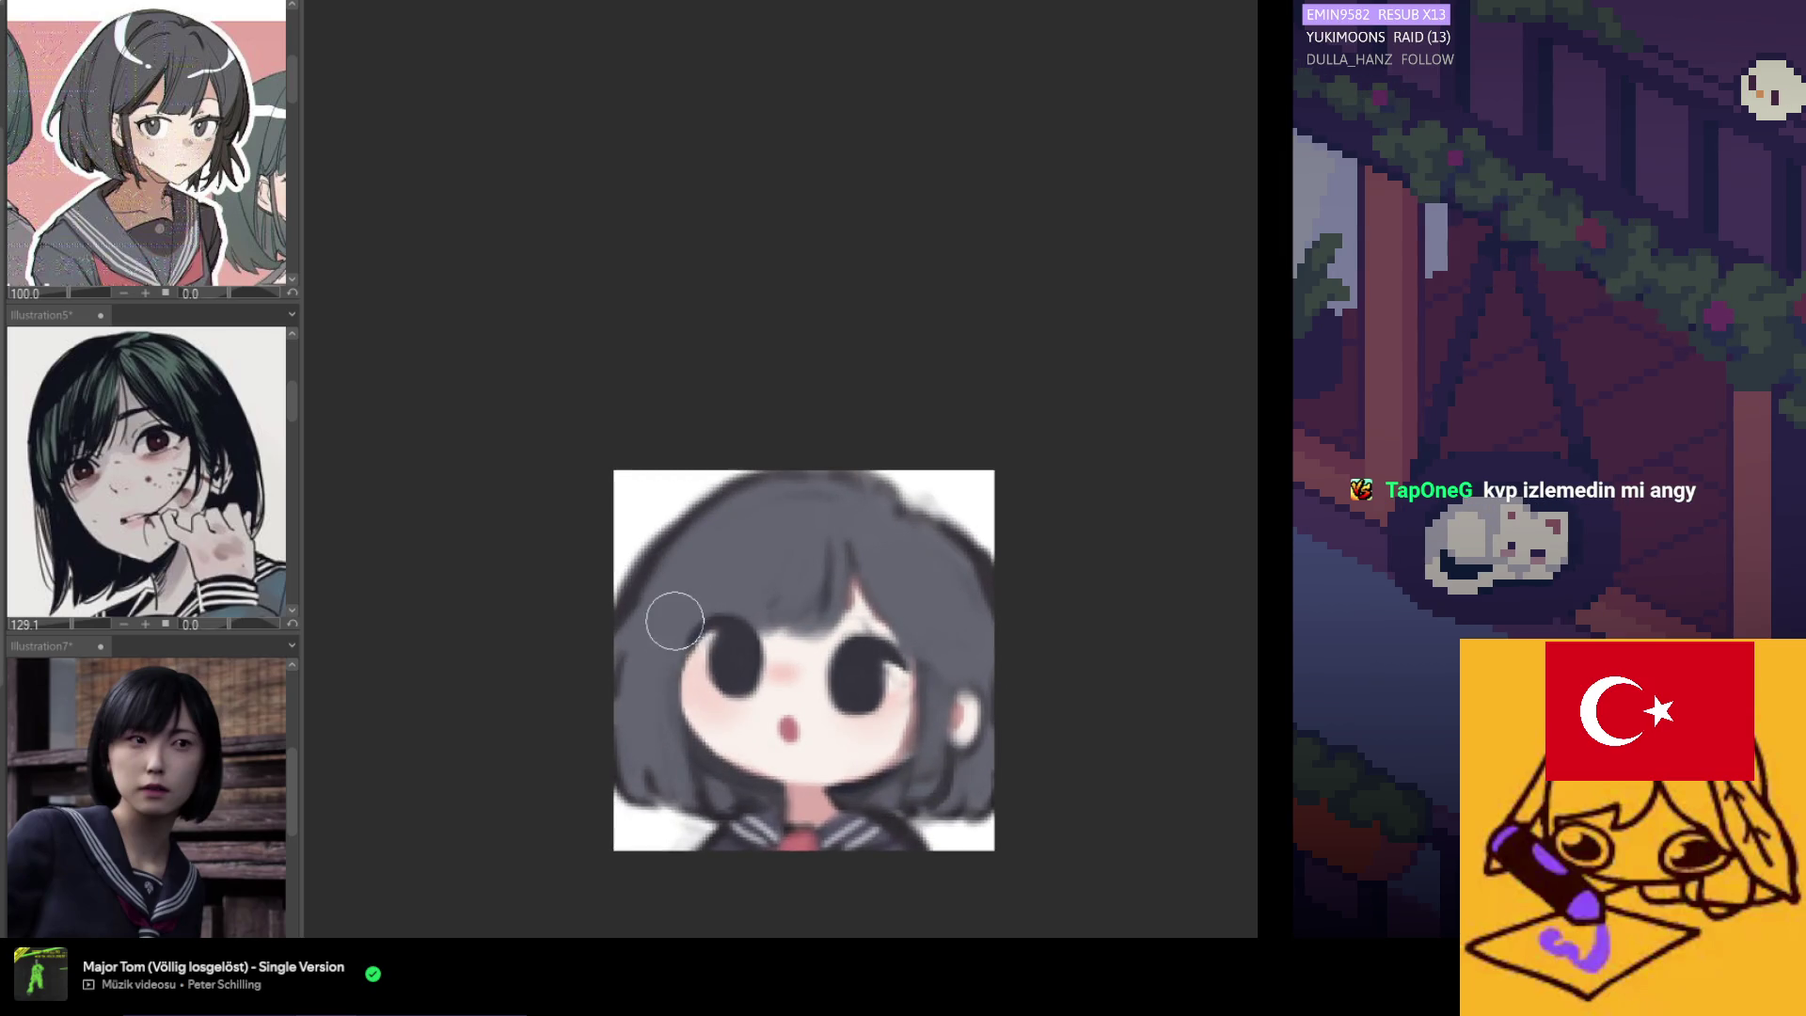
scroll(675, 621, down, 5)
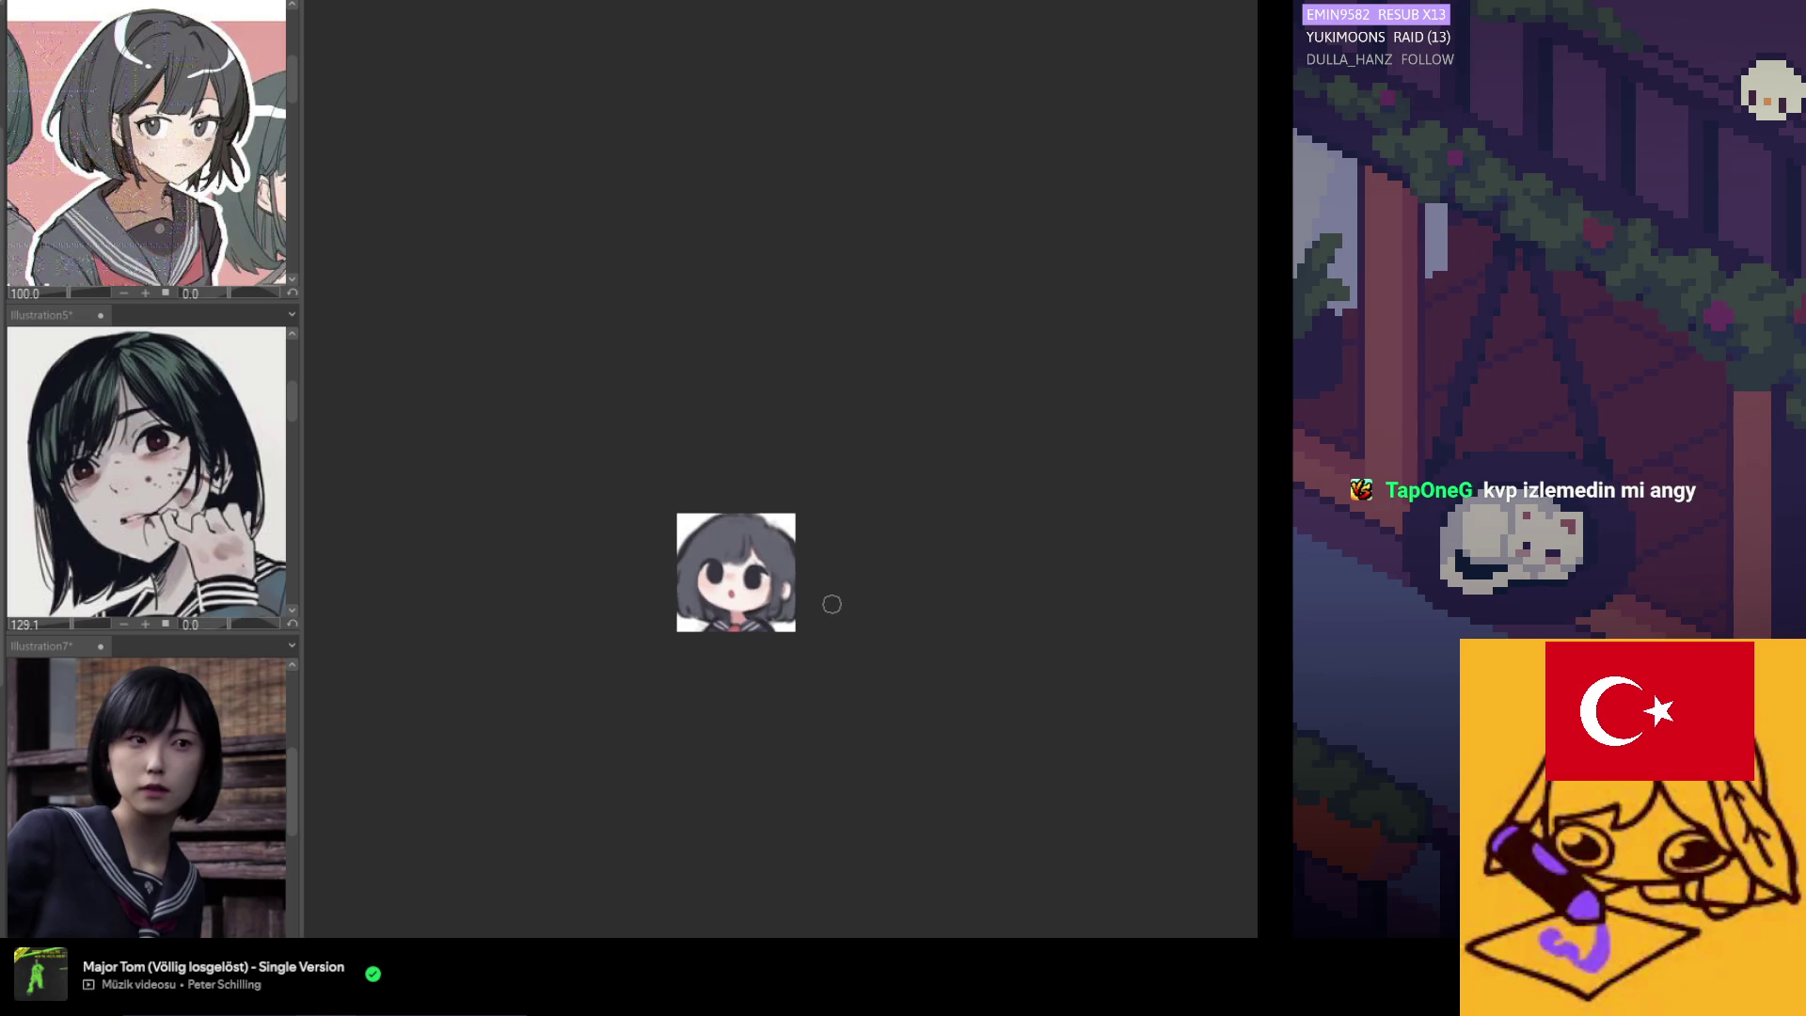
scroll(772, 602, up, 2)
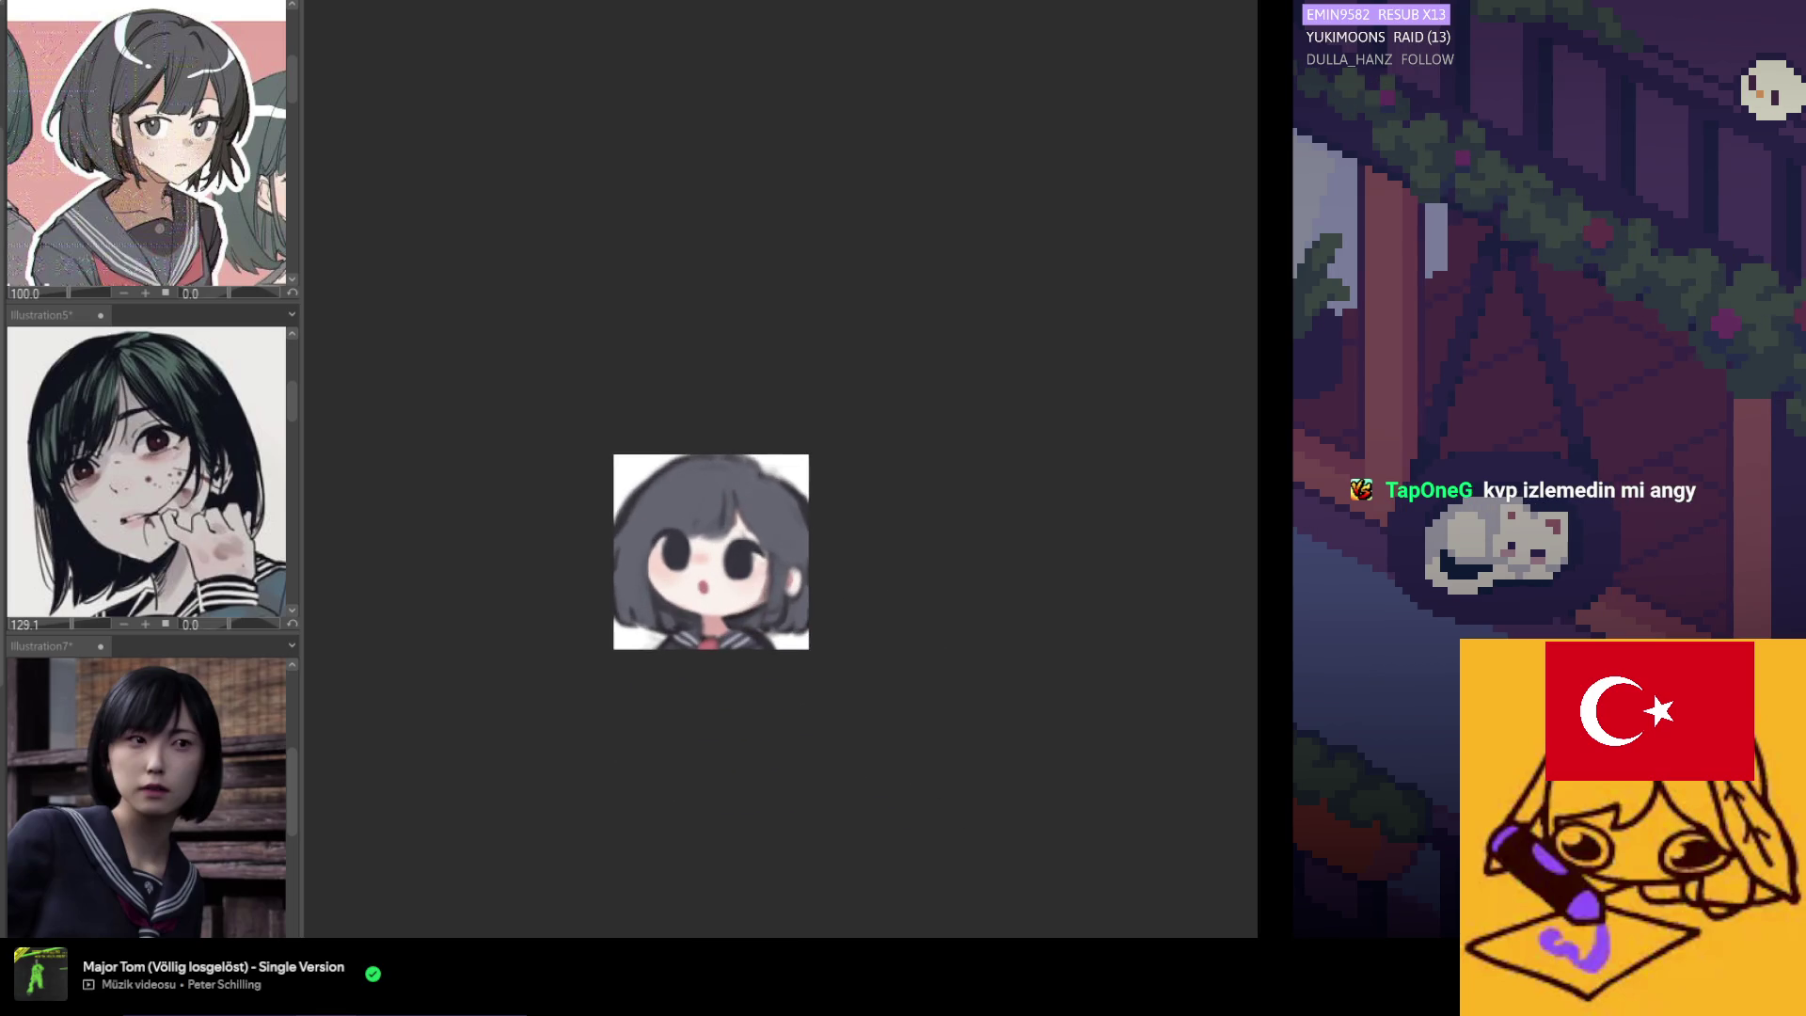
scroll(684, 530, up, 1)
scroll(684, 529, up, 2)
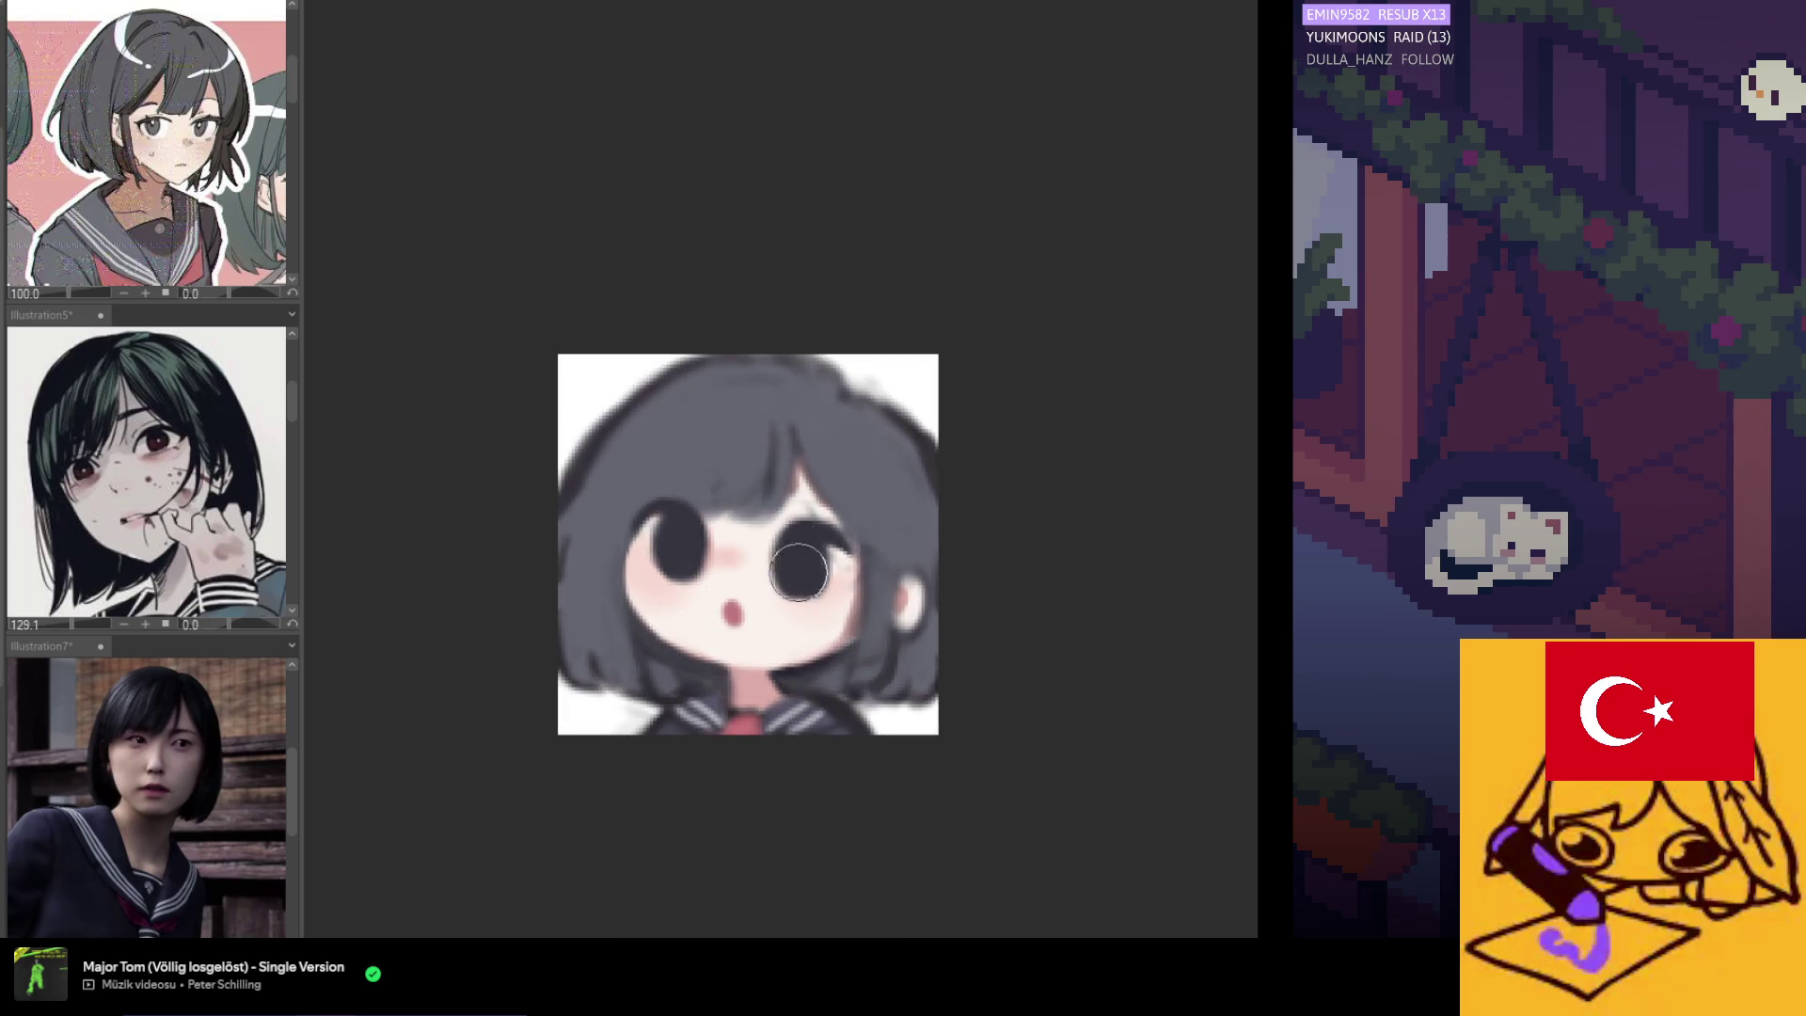
scroll(800, 566, down, 3)
scroll(525, 600, up, 1)
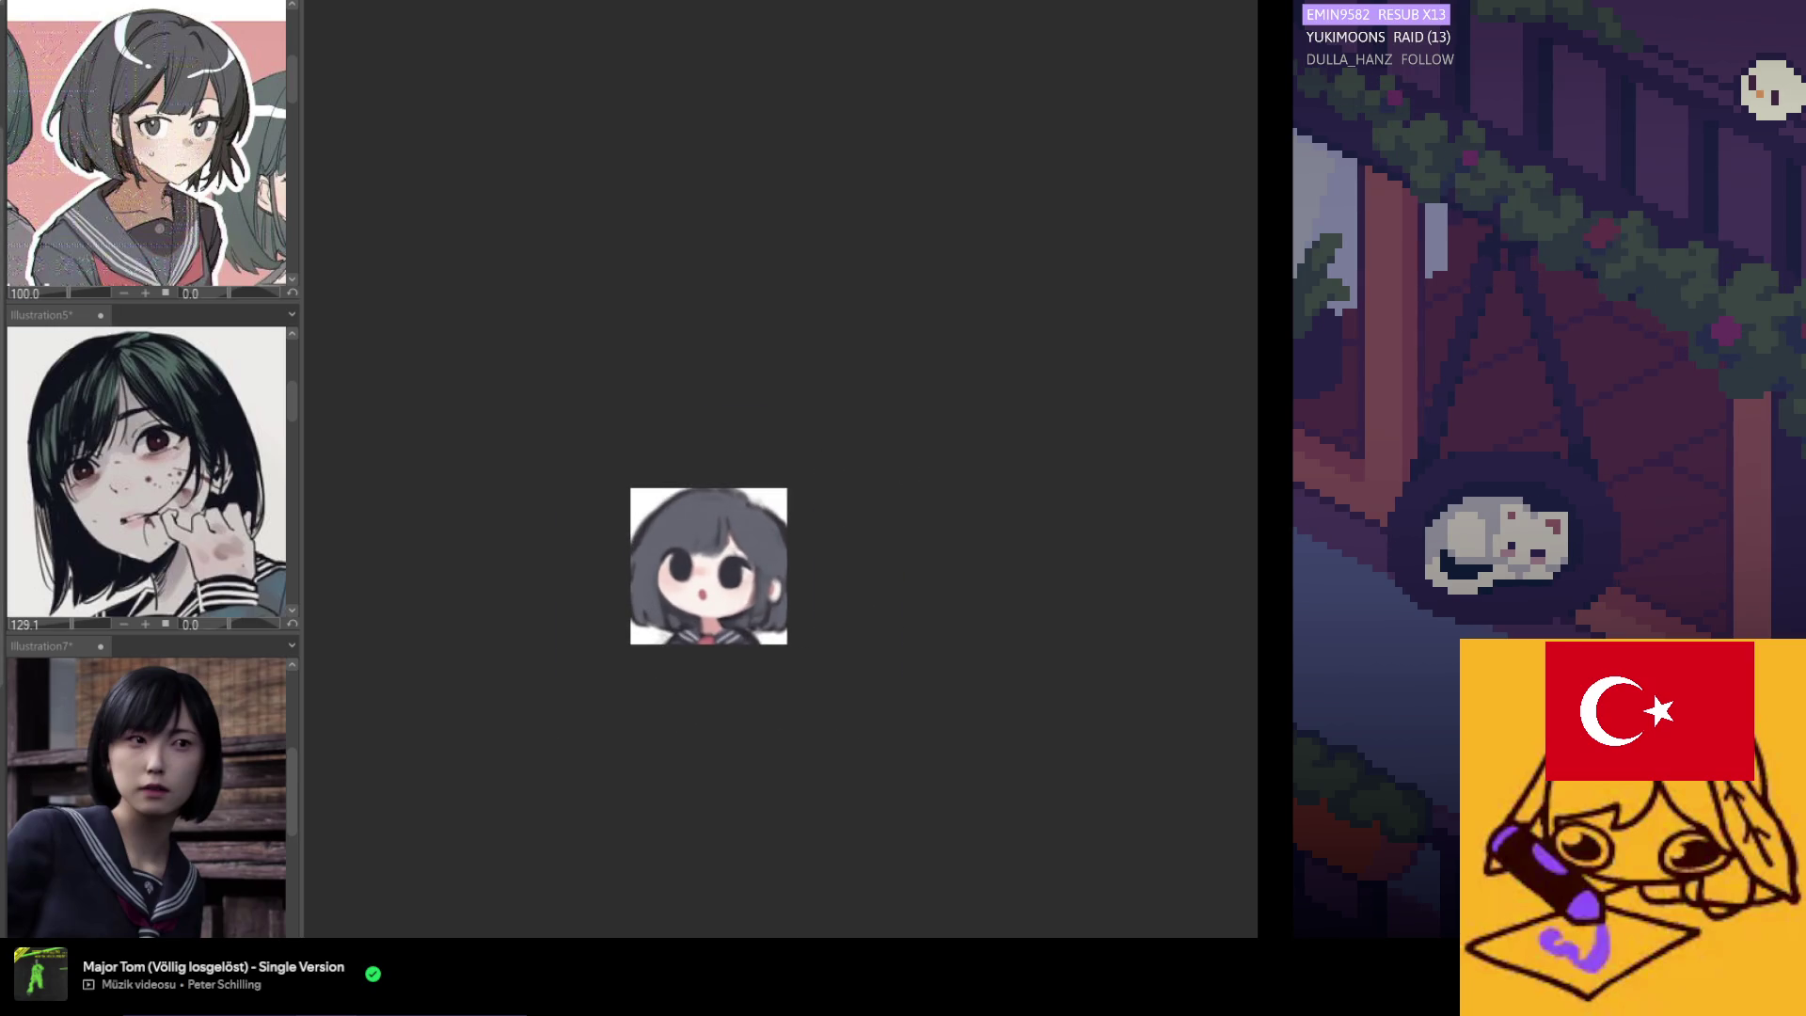
scroll(806, 571, up, 3)
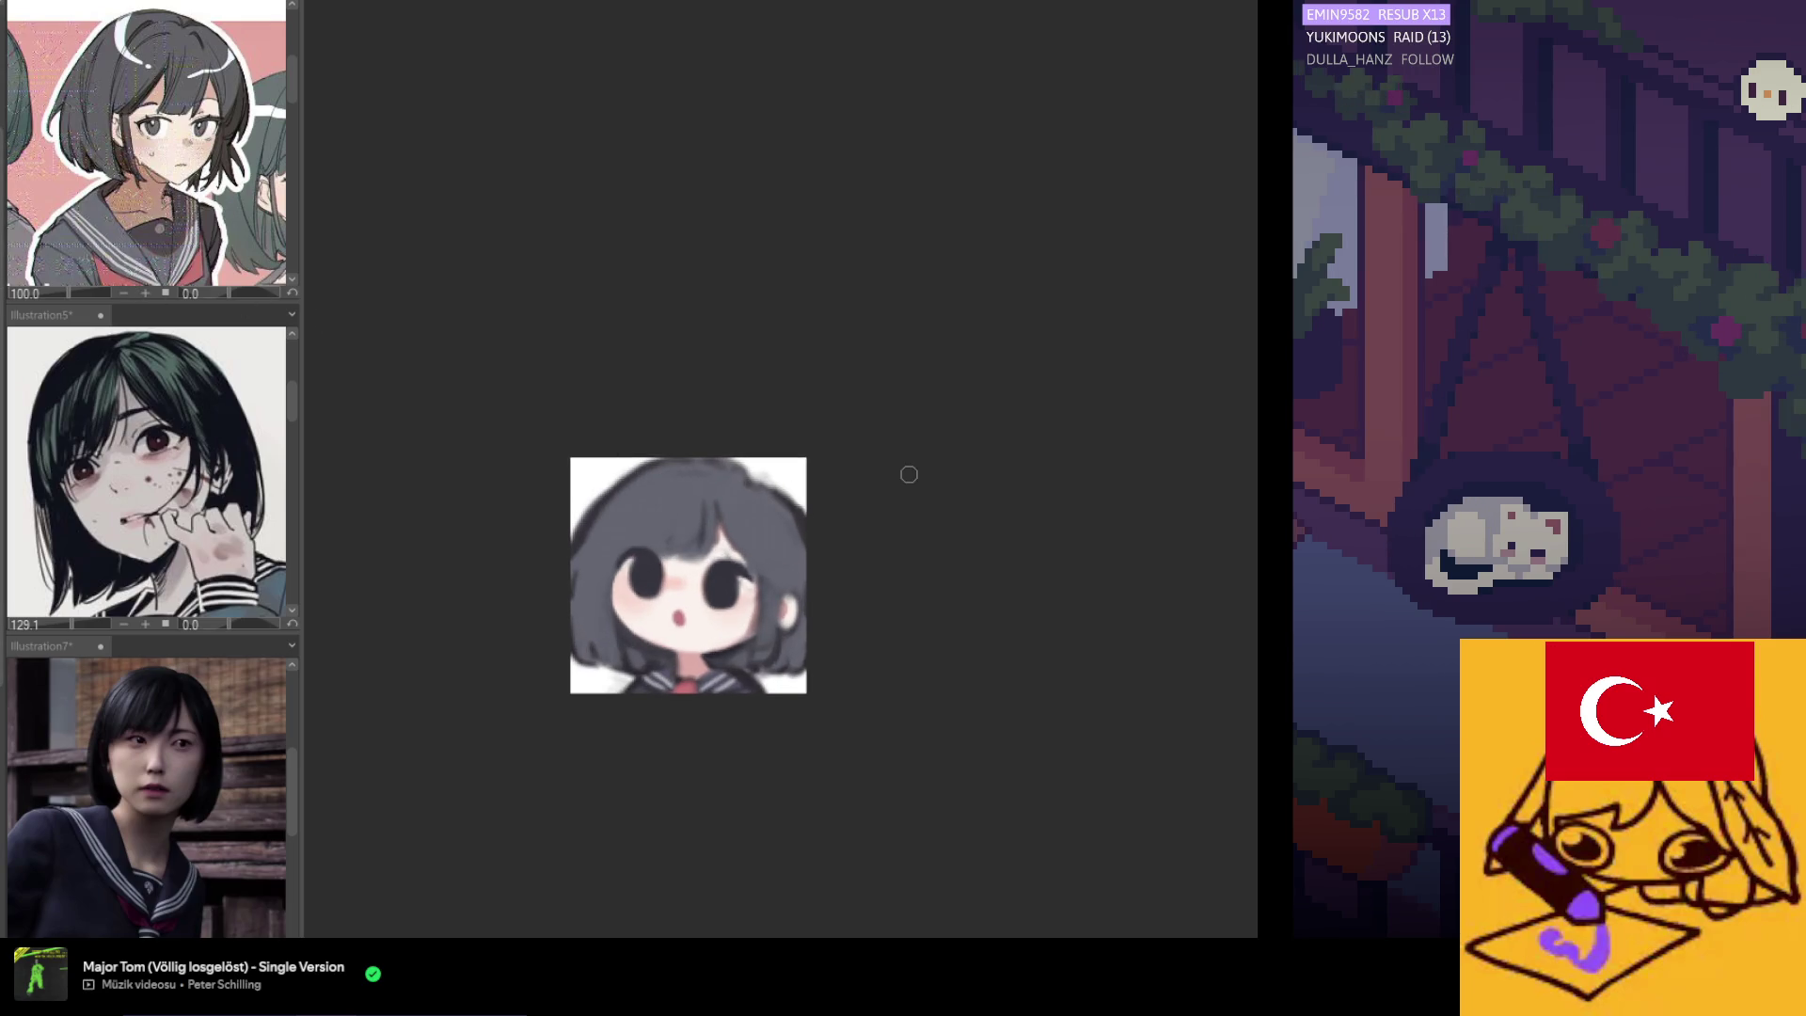
scroll(739, 630, up, 3)
scroll(627, 630, up, 1)
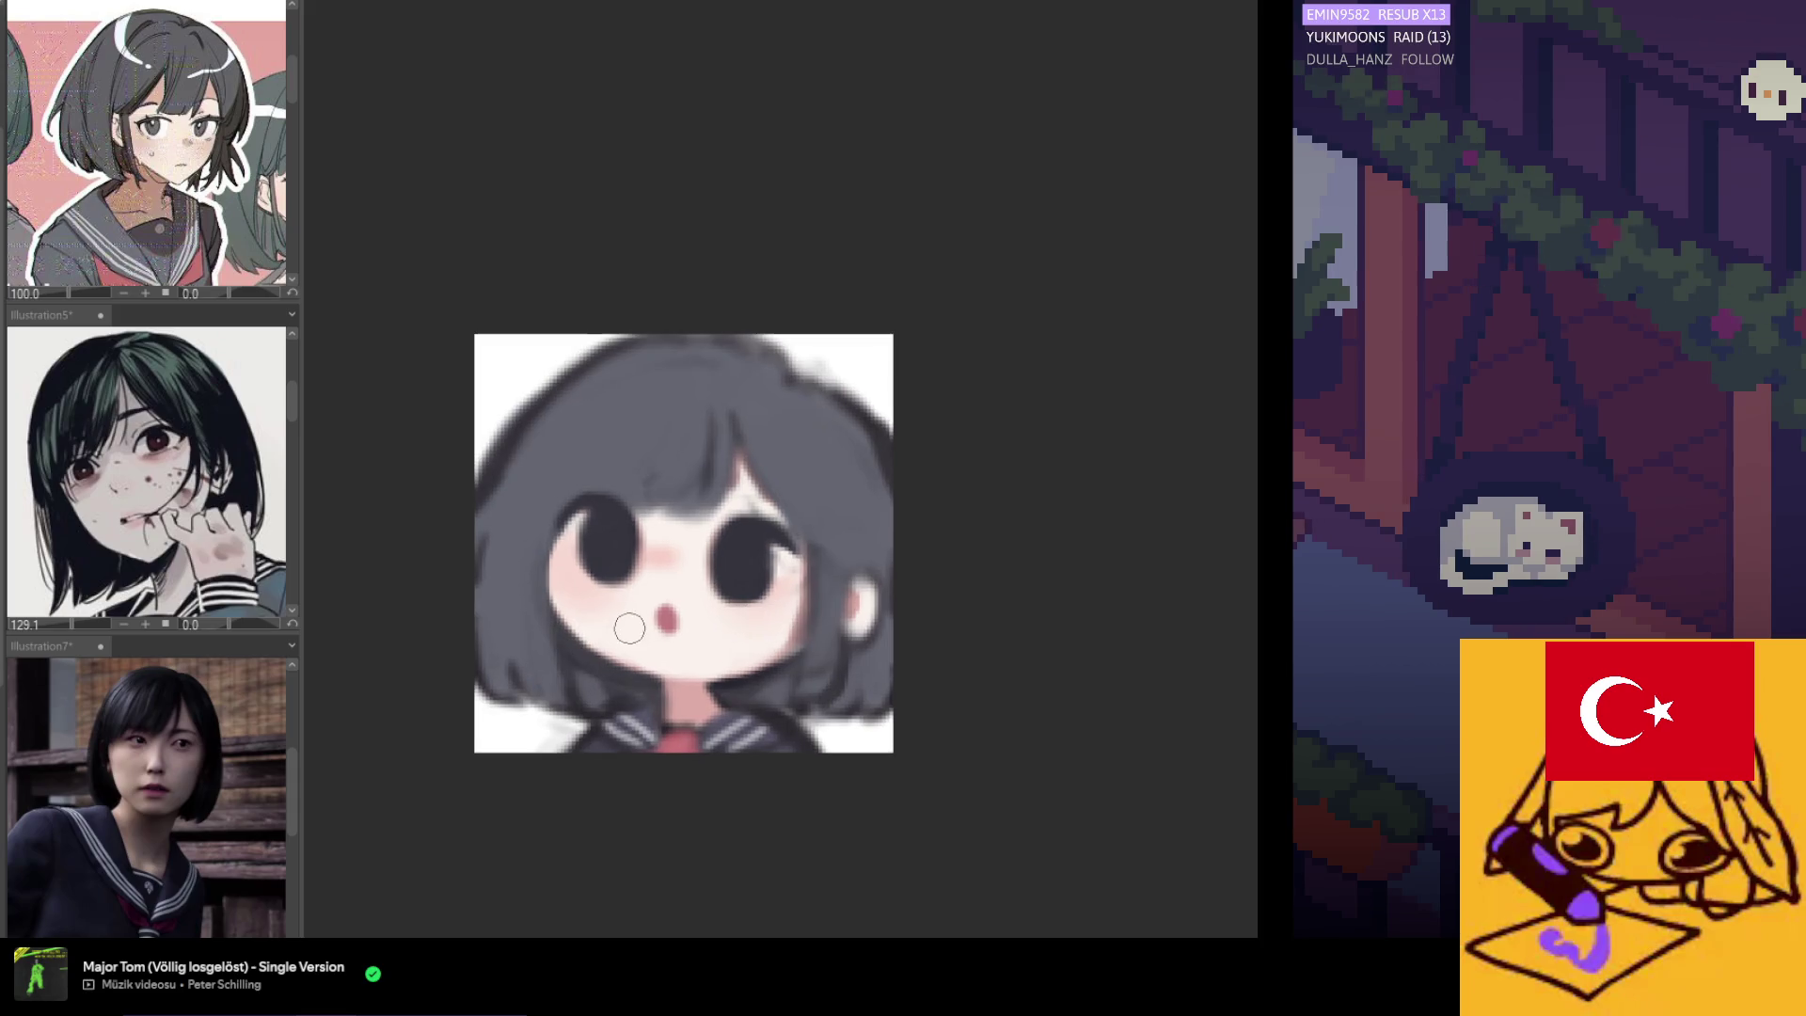
scroll(618, 527, up, 3)
drag(634, 454, 557, 468)
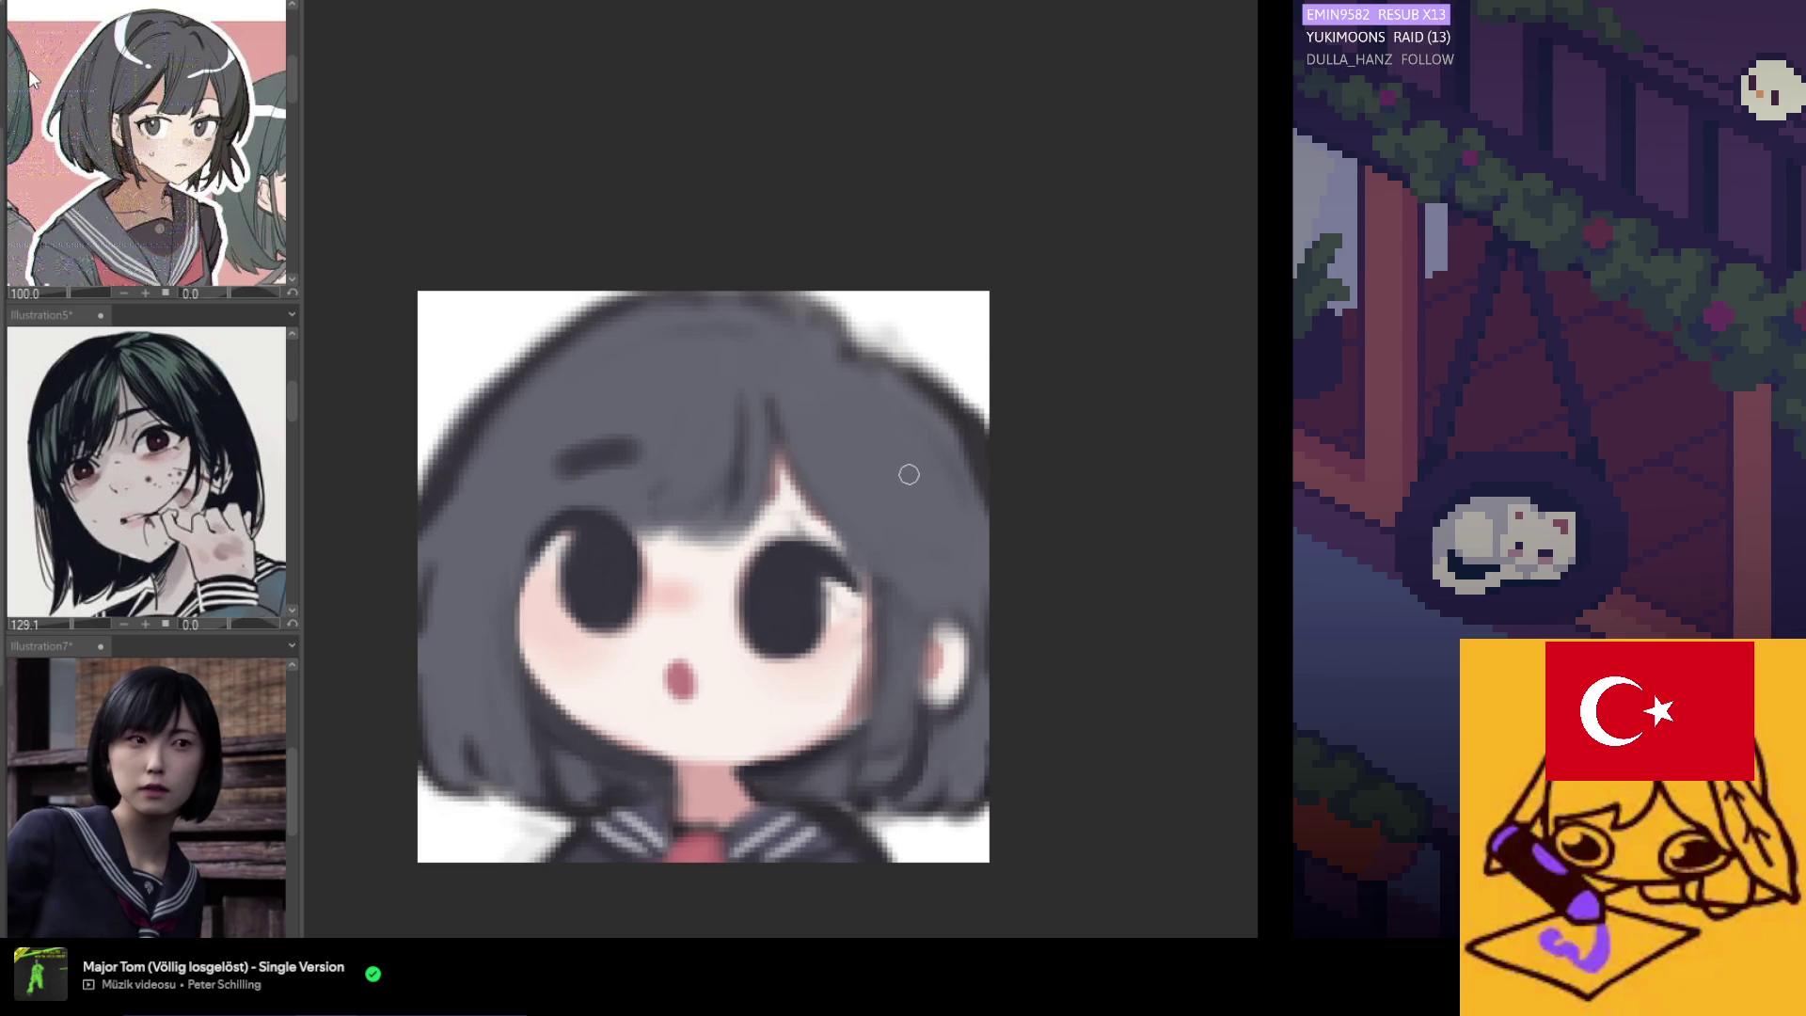
Replace the left eyebrow with a shorter stroke and darken the hair strand beside the parting.
key(ctrl+z)
drag(624, 452, 579, 463)
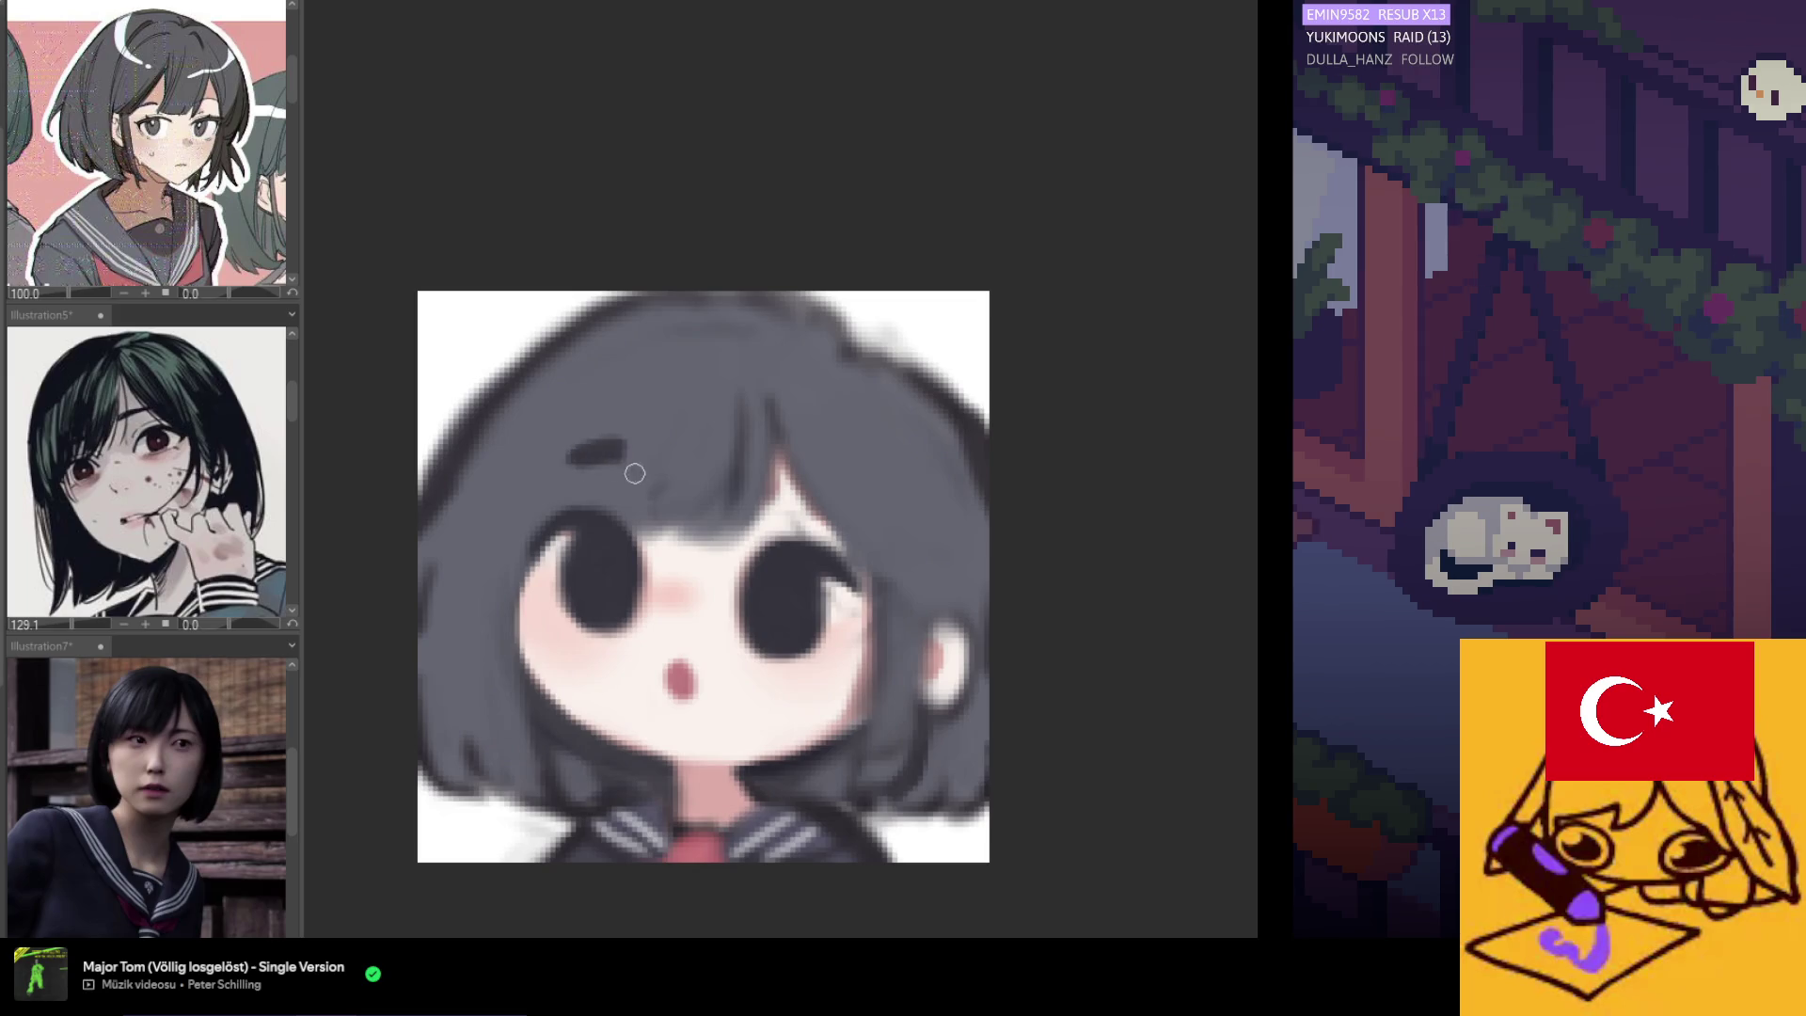
drag(773, 468, 807, 498)
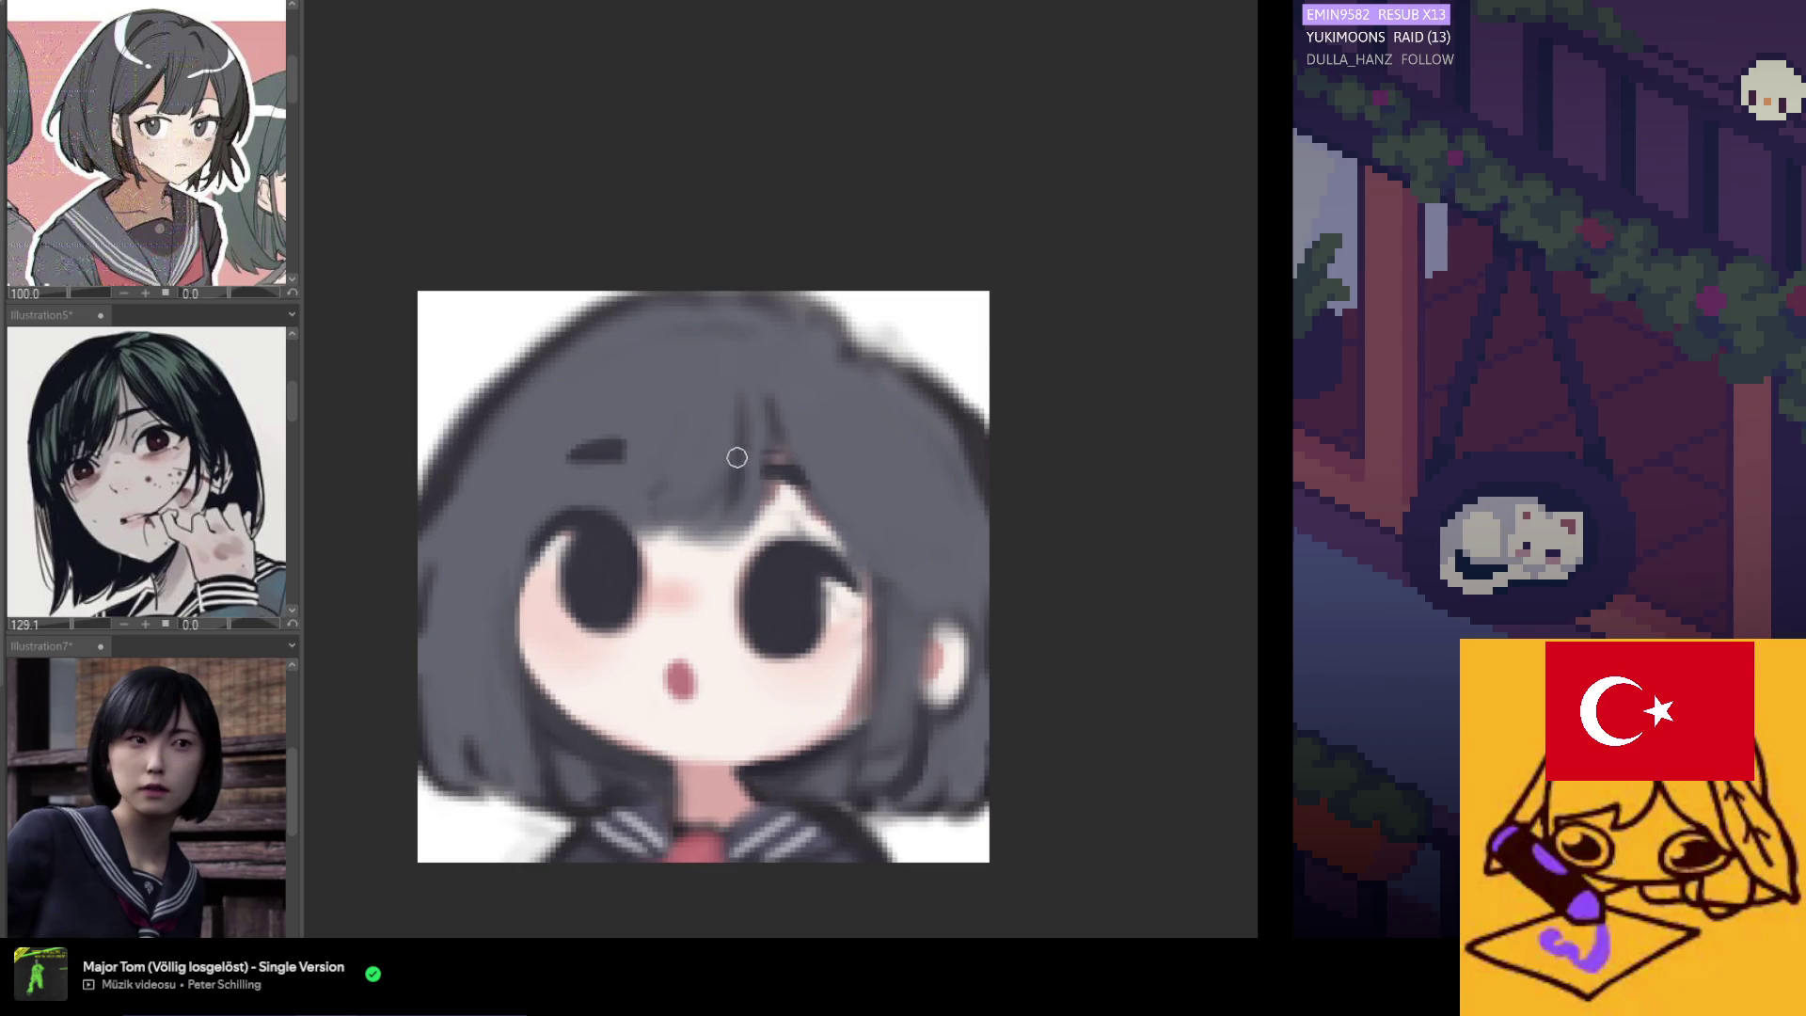
scroll(808, 423, down, 2)
scroll(807, 422, down, 2)
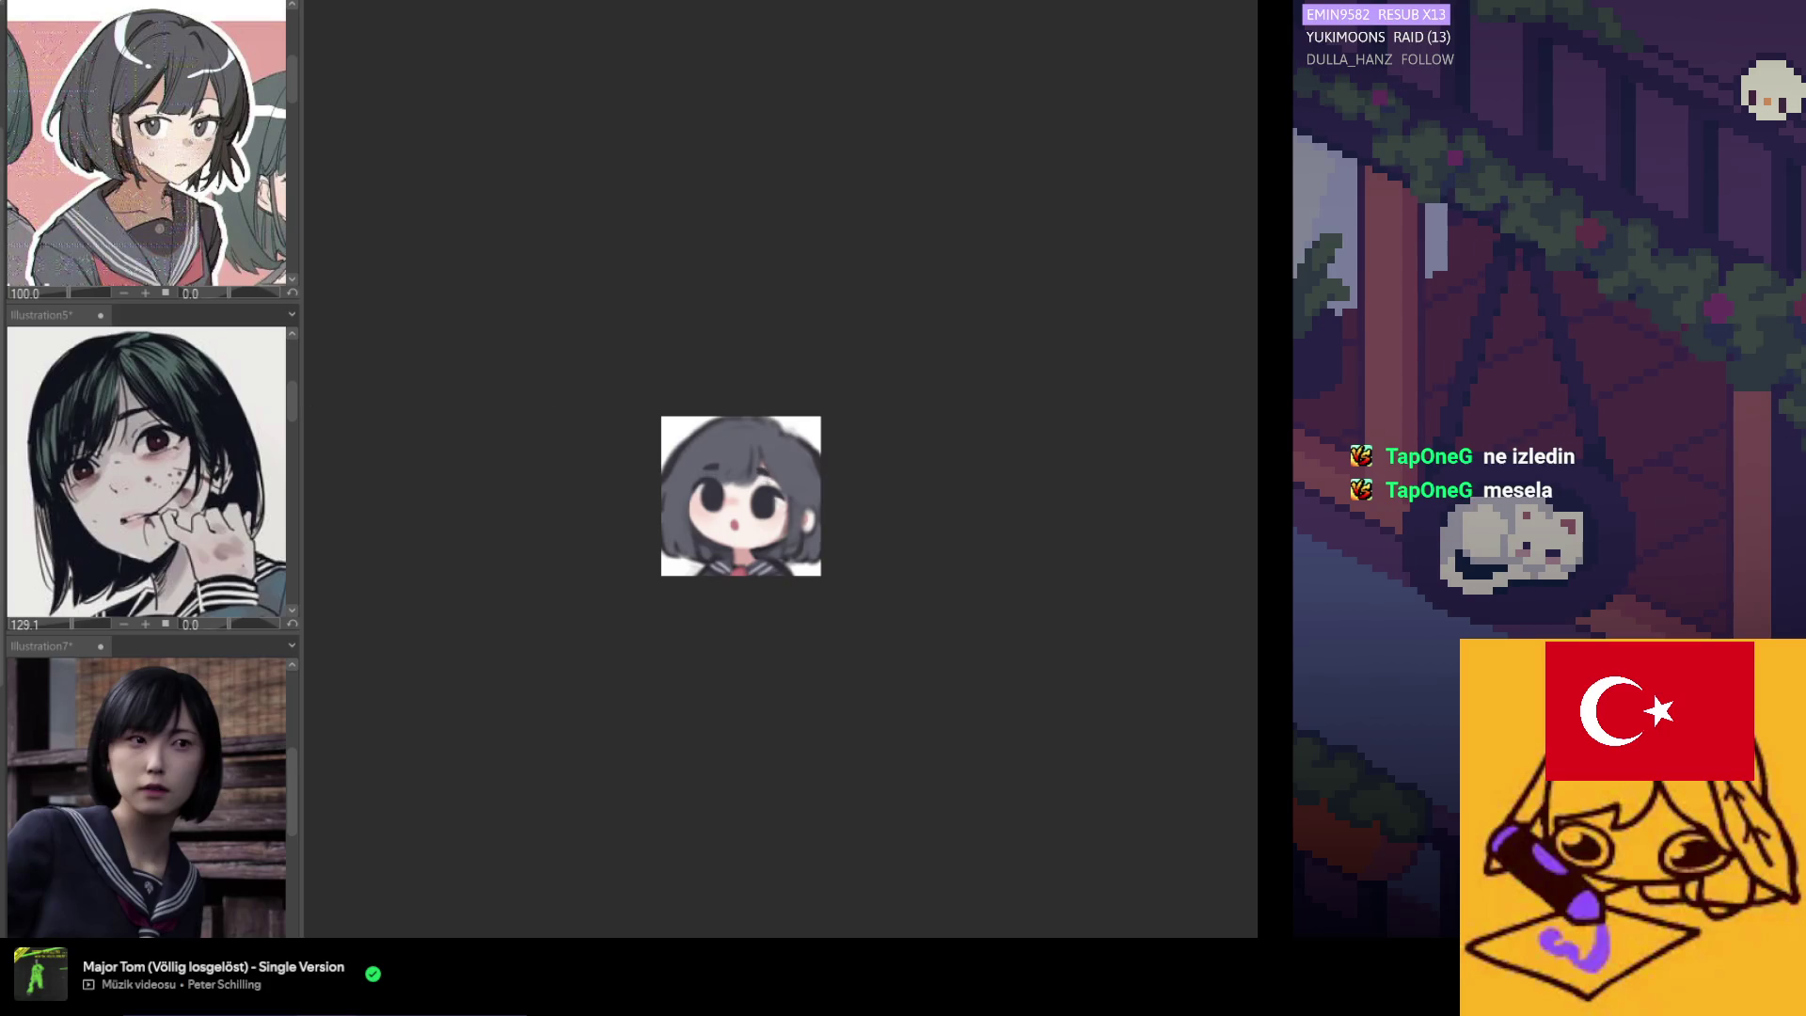
scroll(585, 506, up, 2)
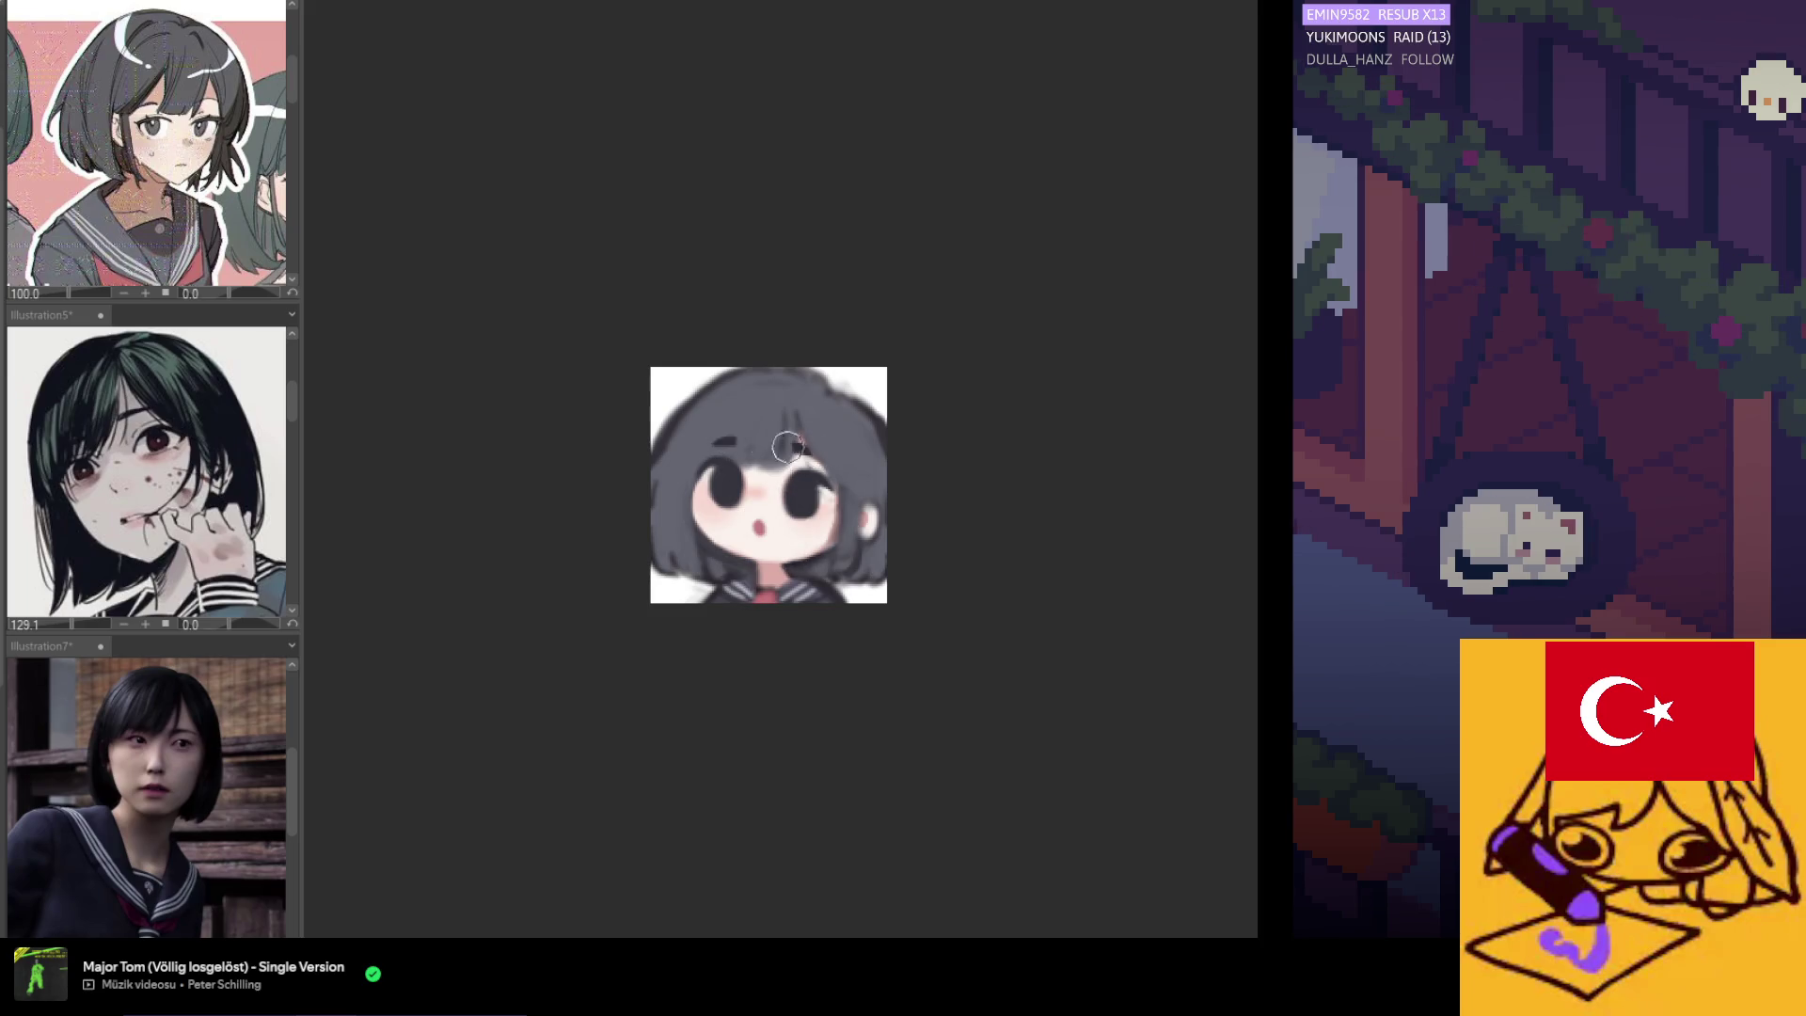
scroll(866, 507, up, 2)
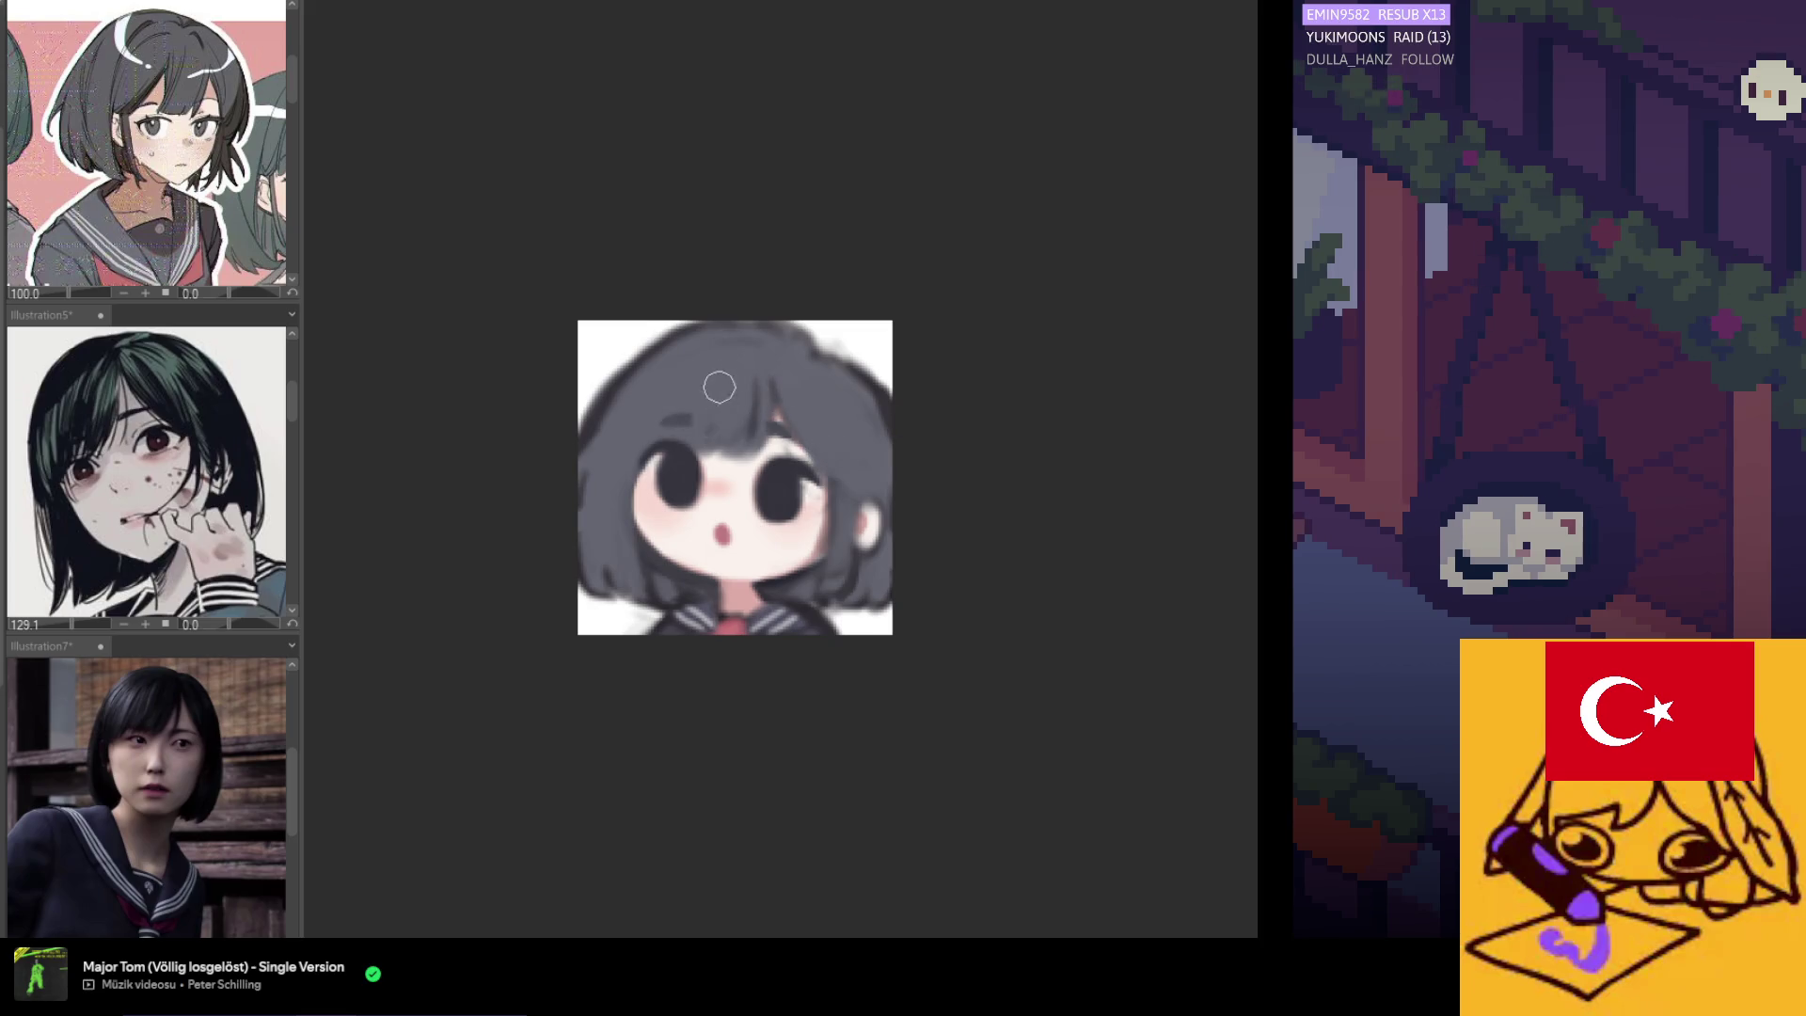
scroll(743, 385, down, 1)
scroll(592, 321, down, 1)
scroll(715, 471, up, 1)
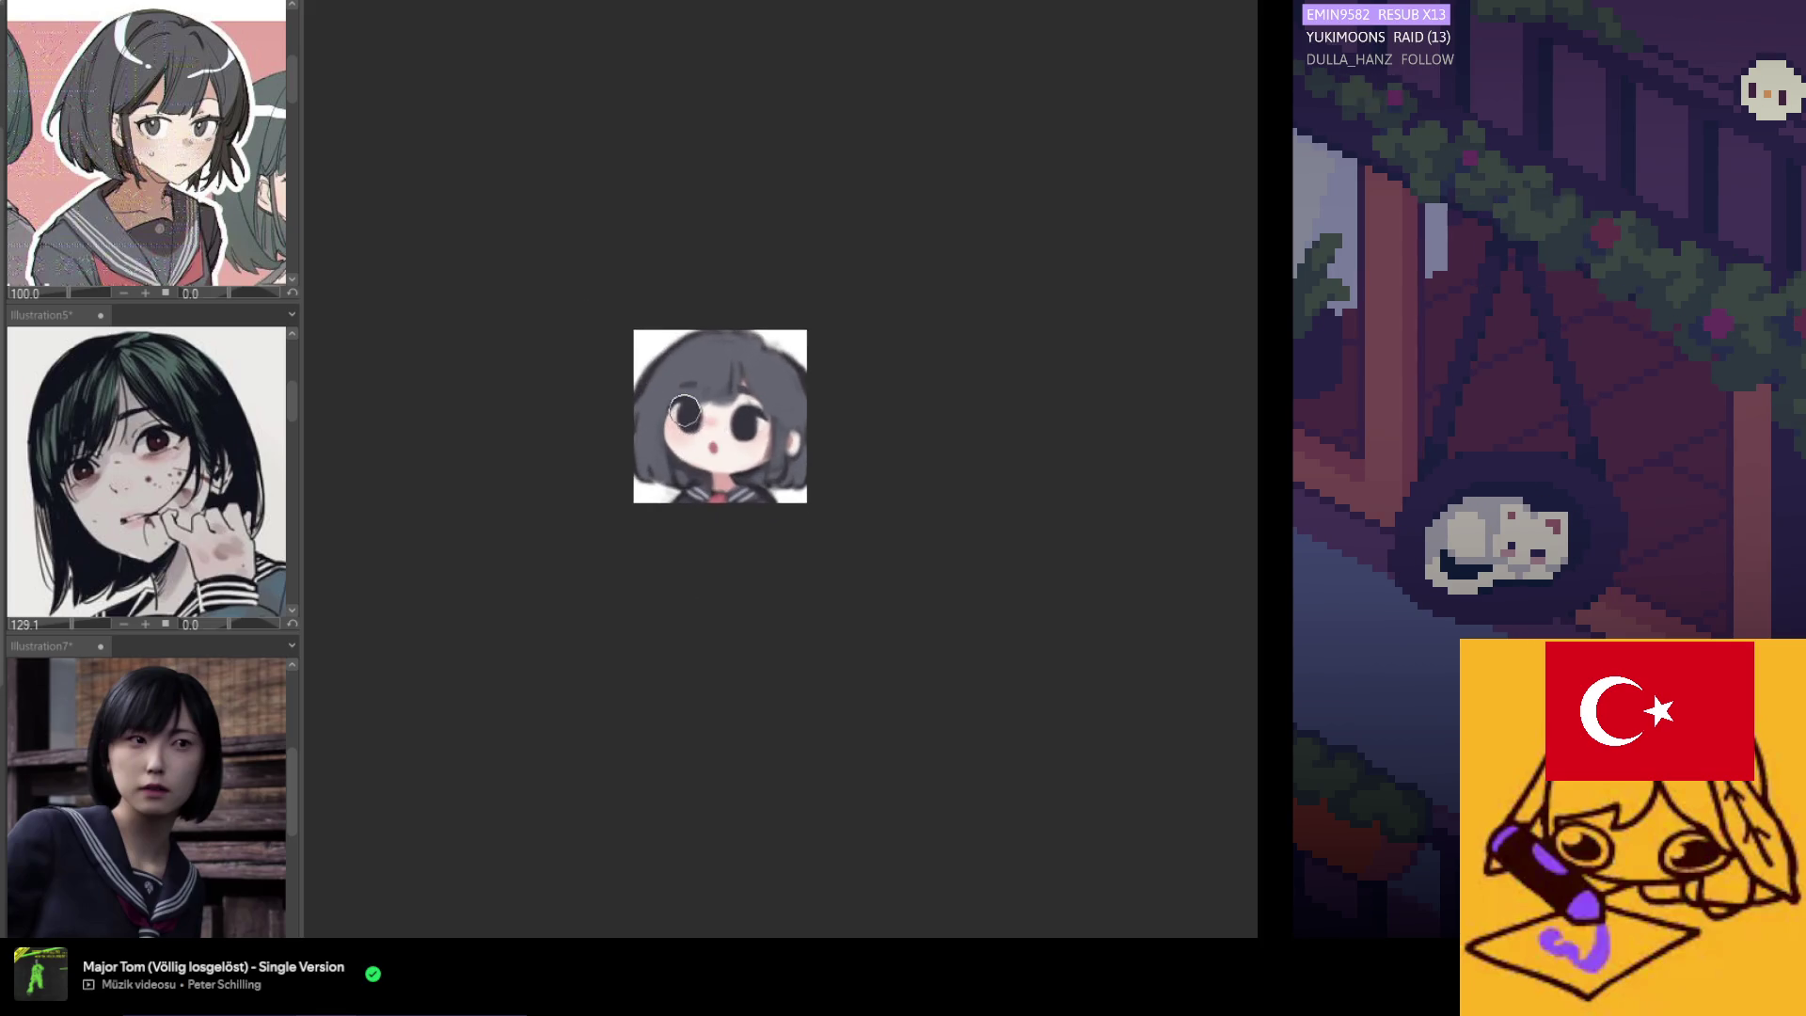
scroll(543, 334, up, 2)
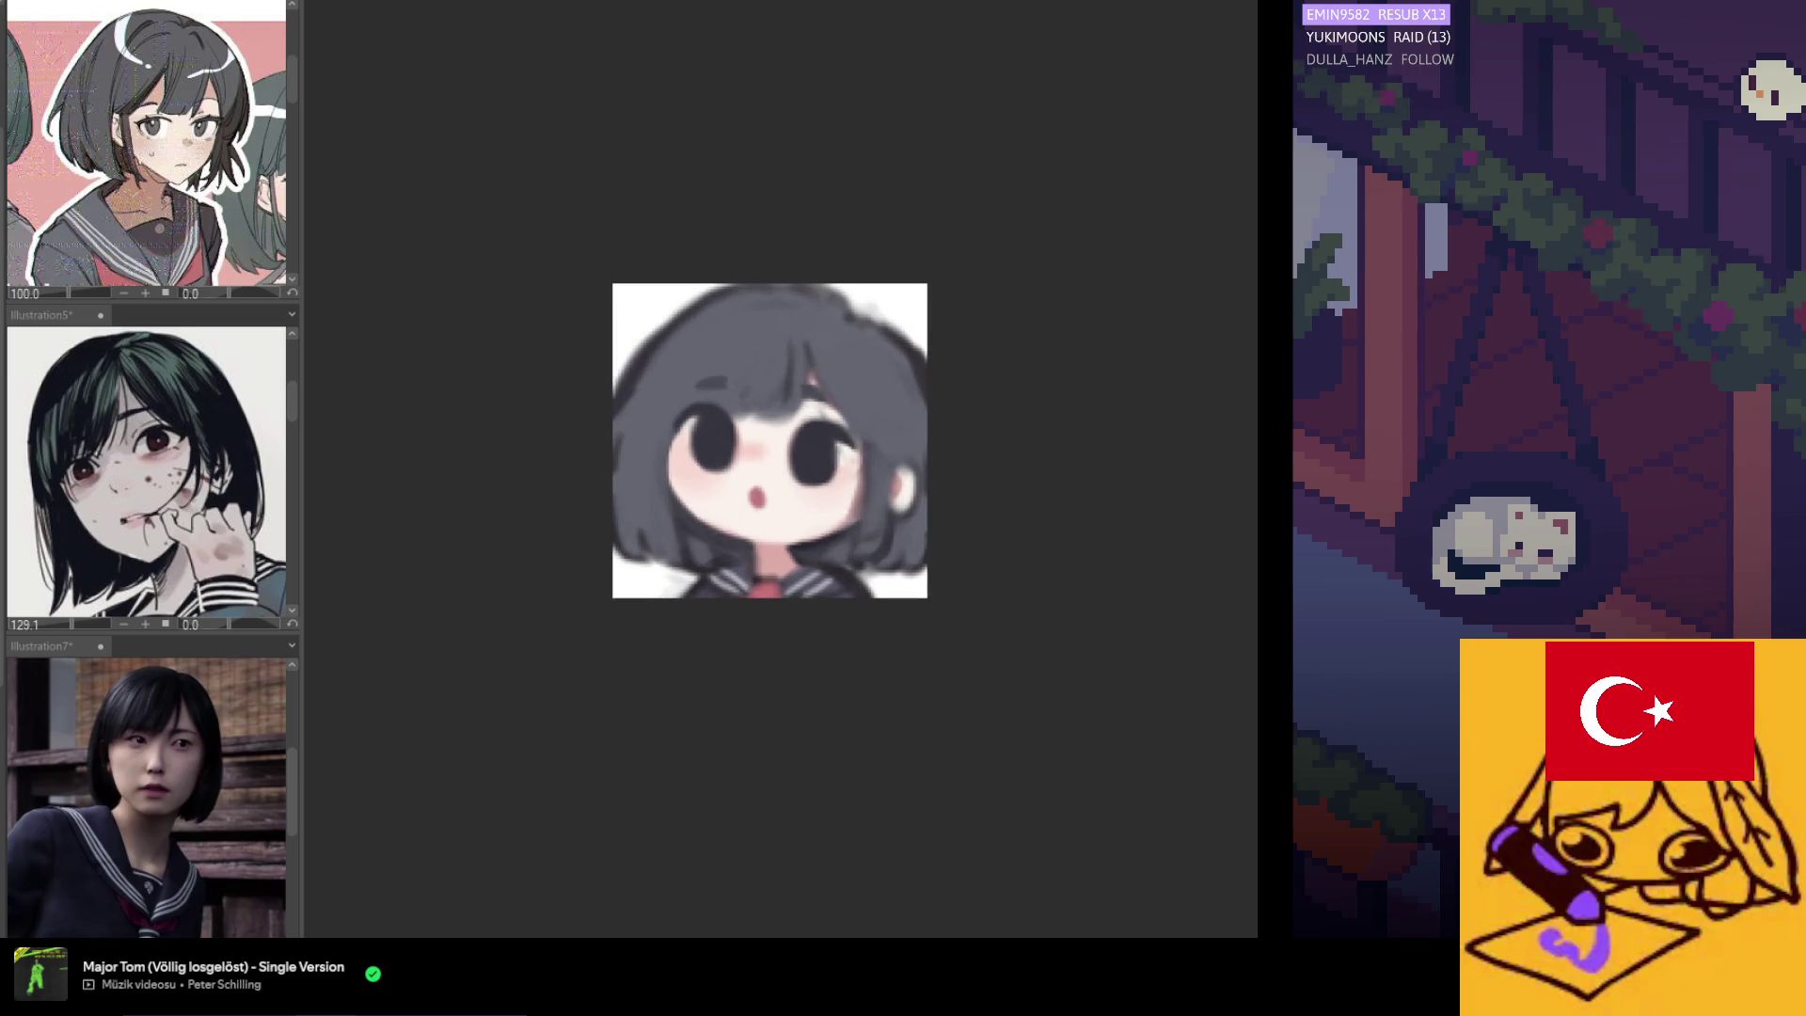
scroll(662, 423, up, 1)
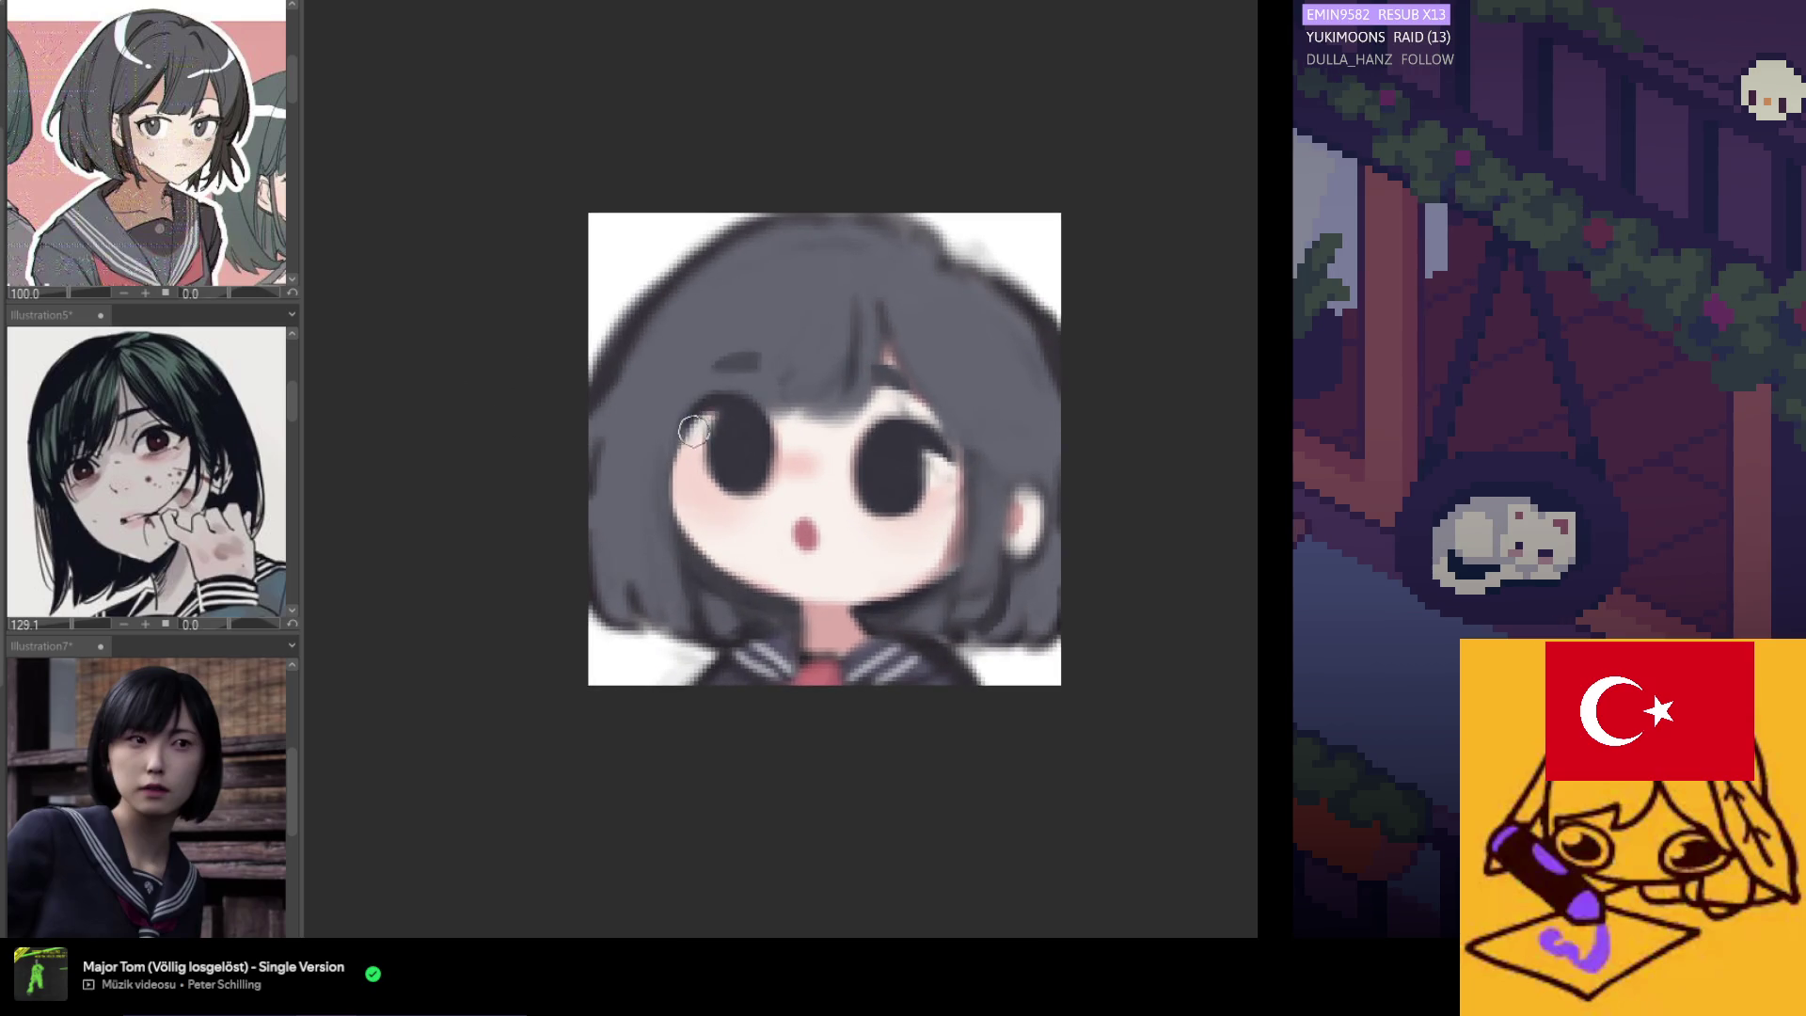
scroll(734, 524, down, 2)
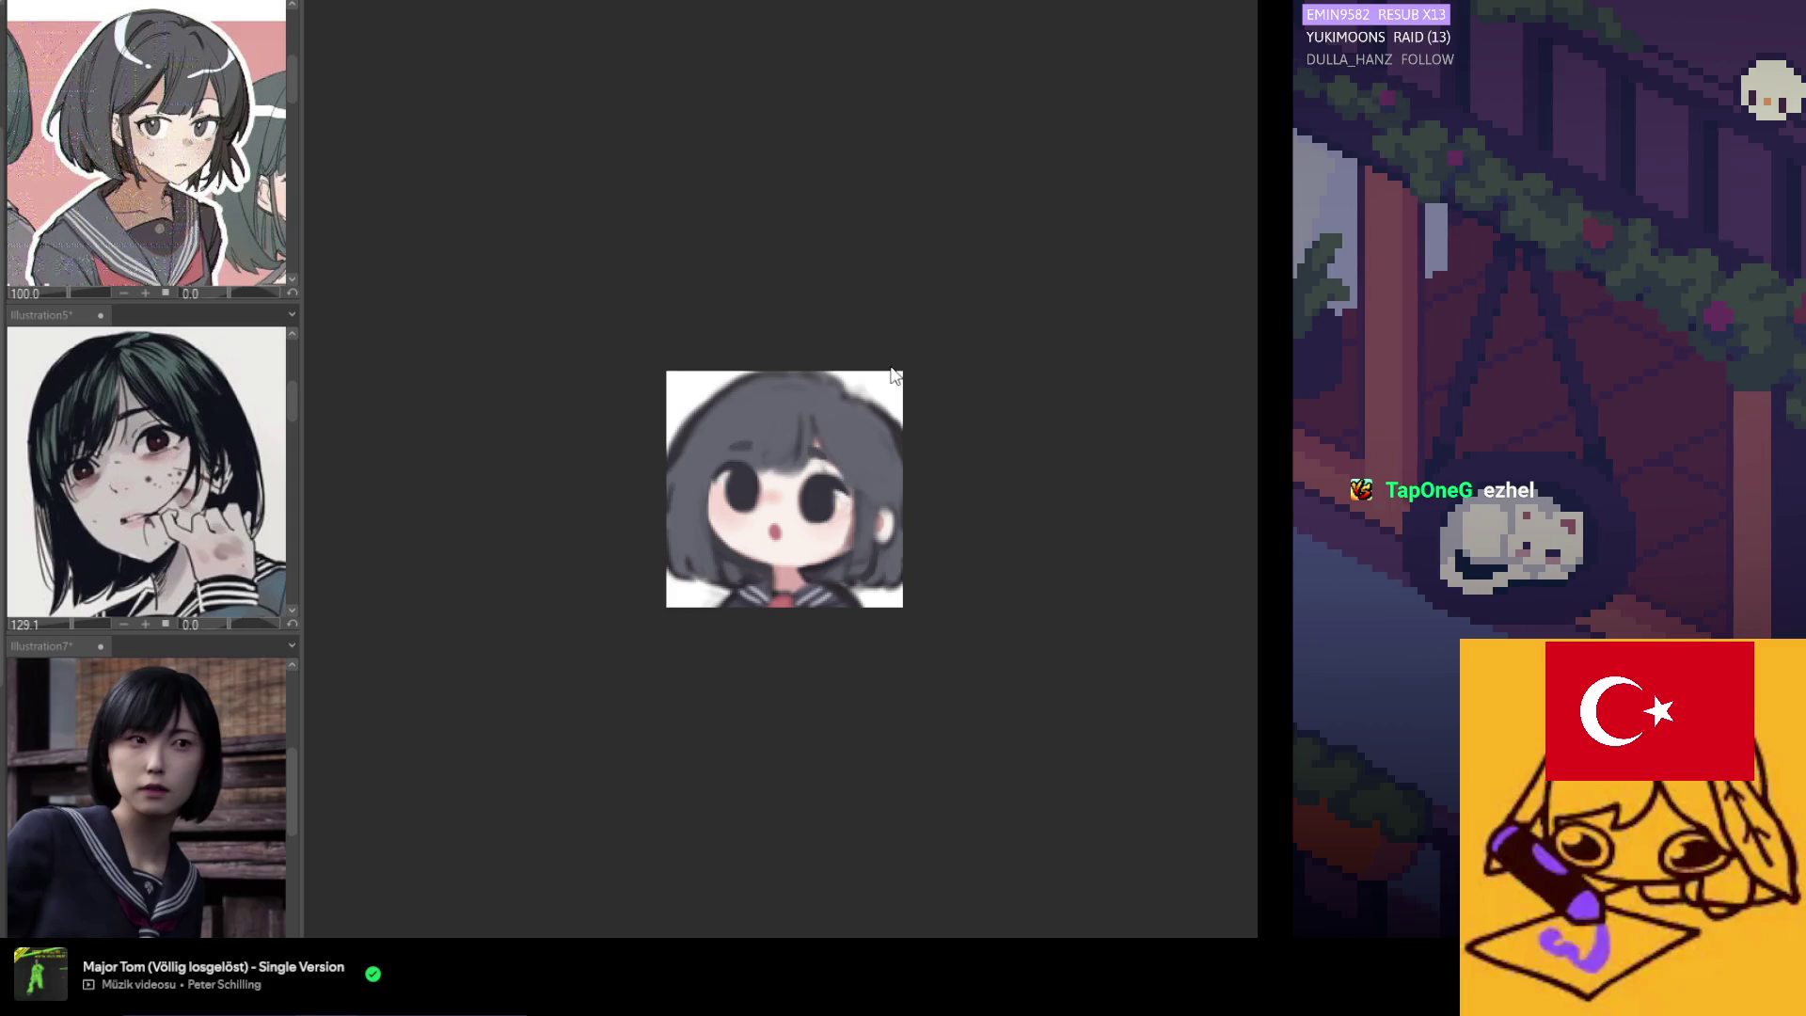
scroll(694, 480, up, 3)
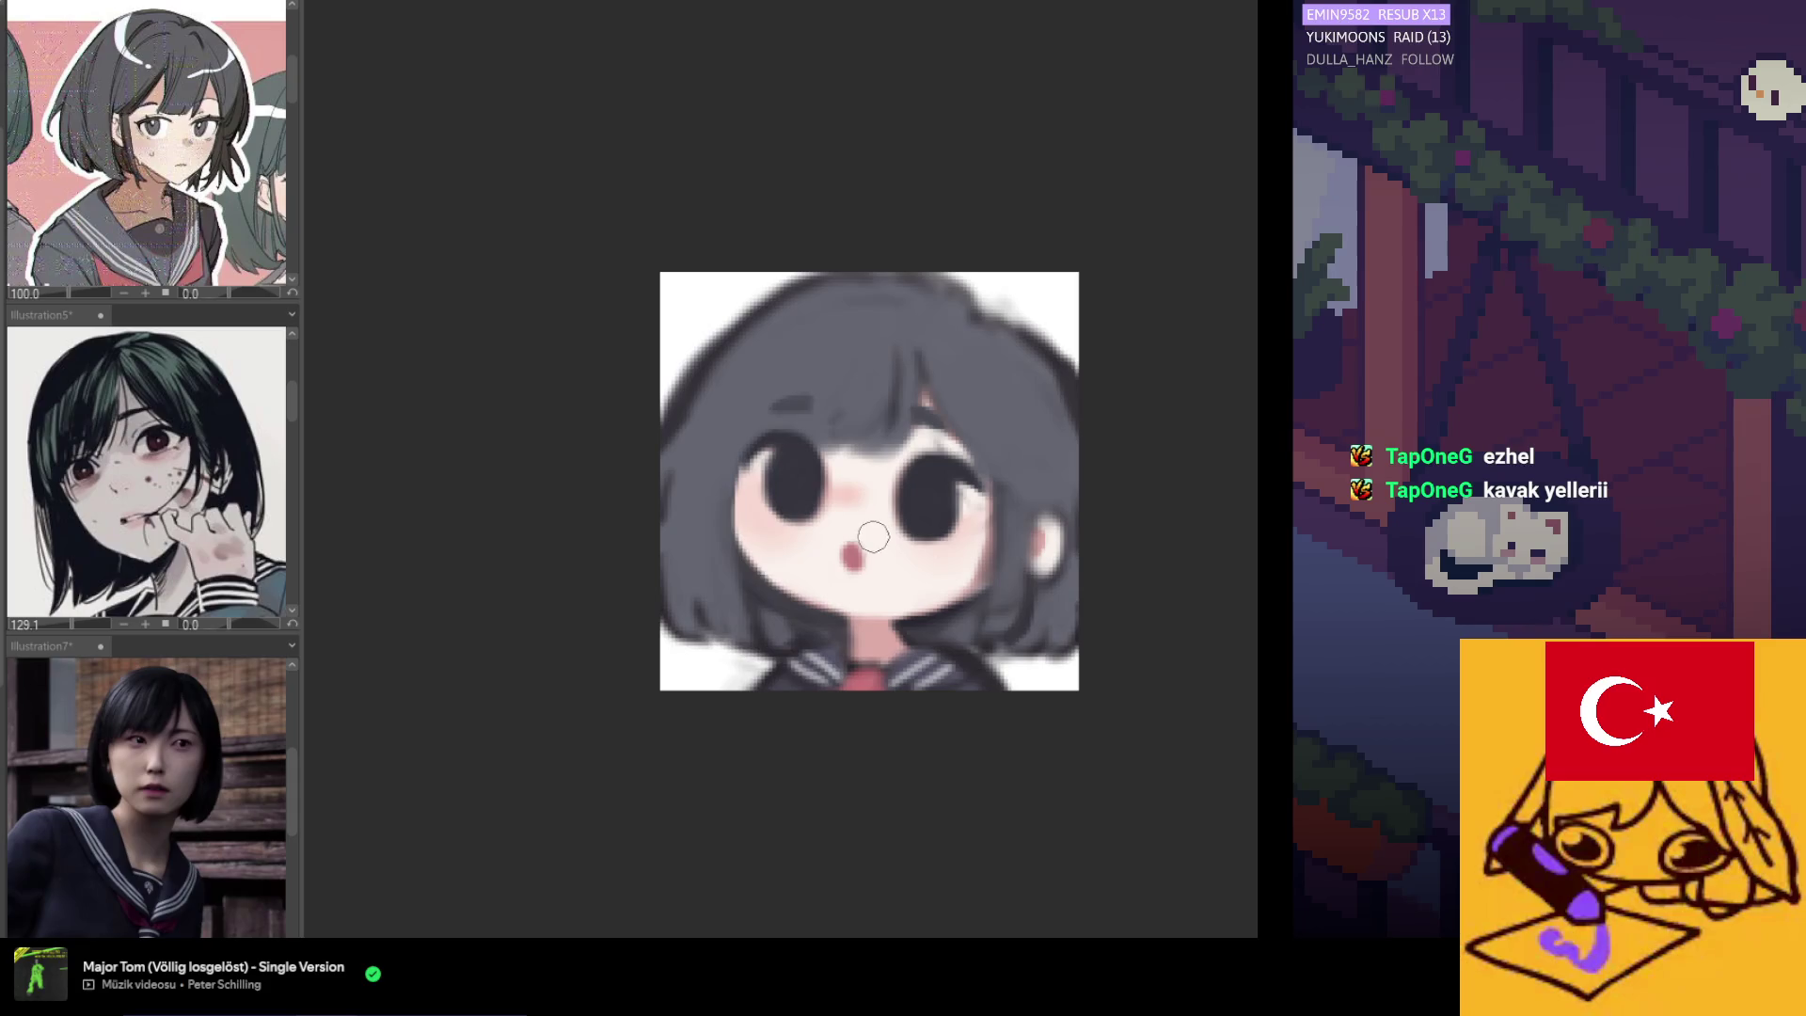
scroll(735, 456, up, 1)
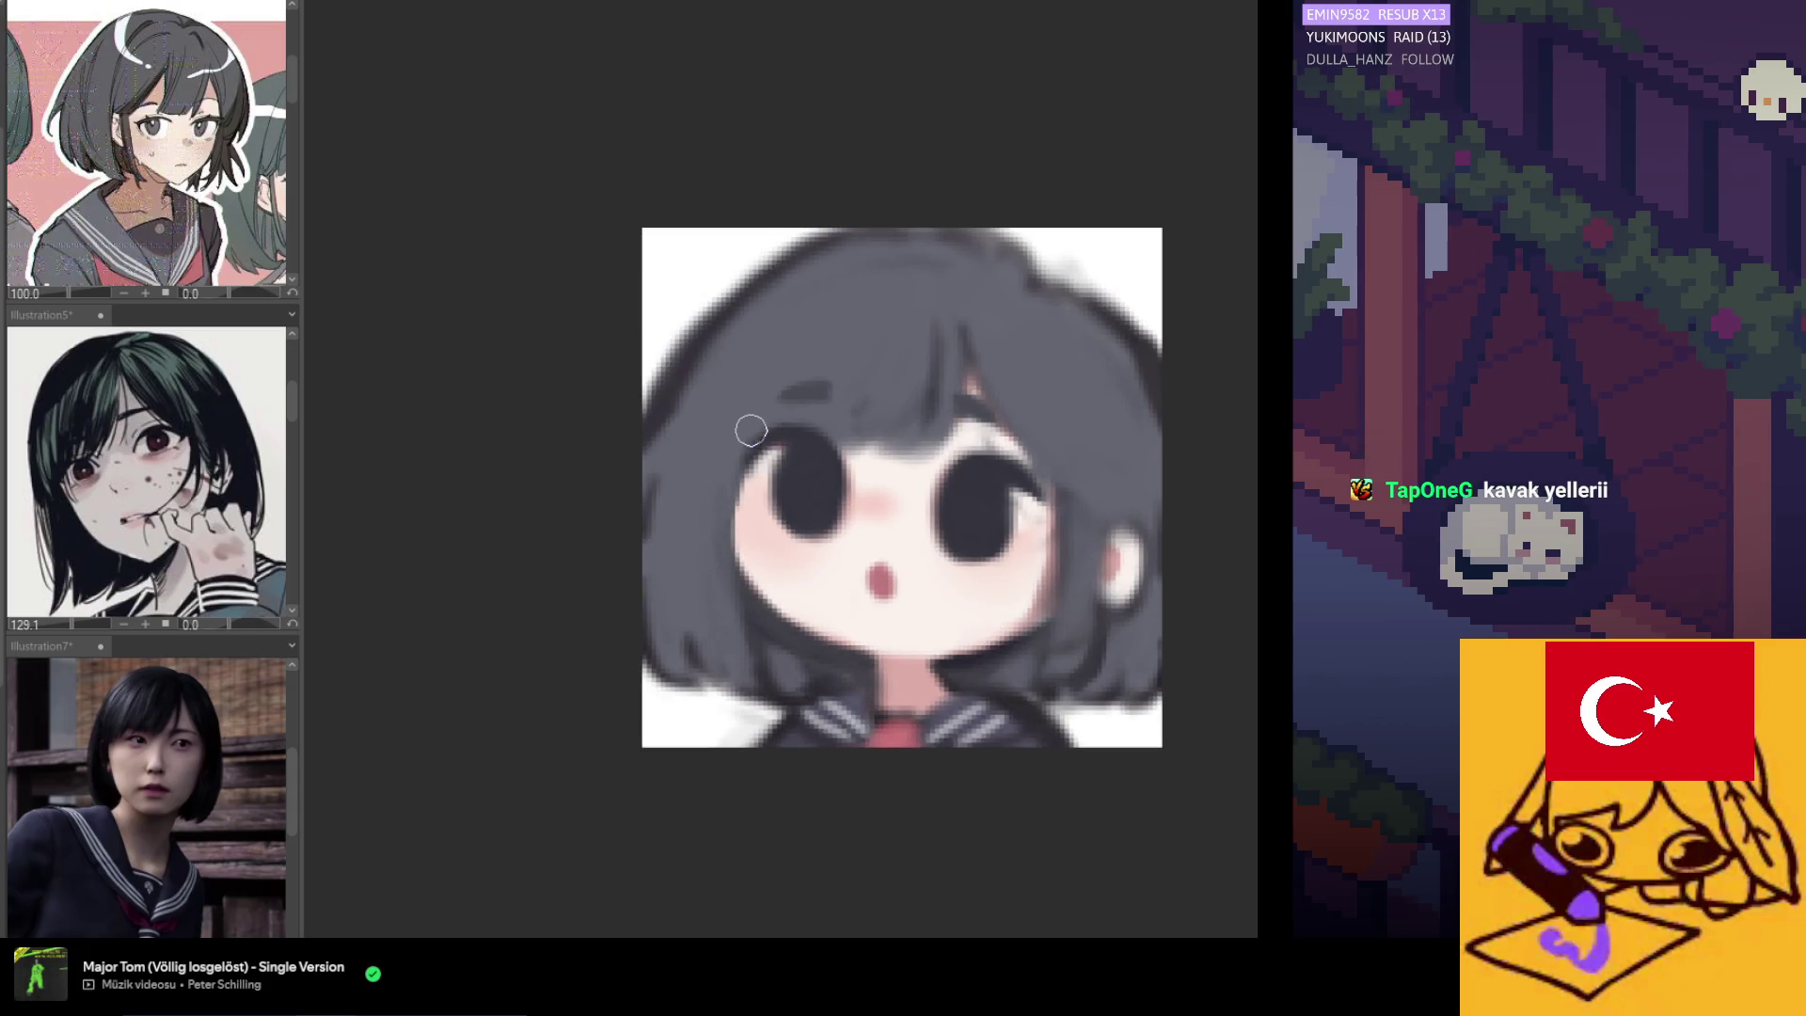
scroll(767, 476, down, 2)
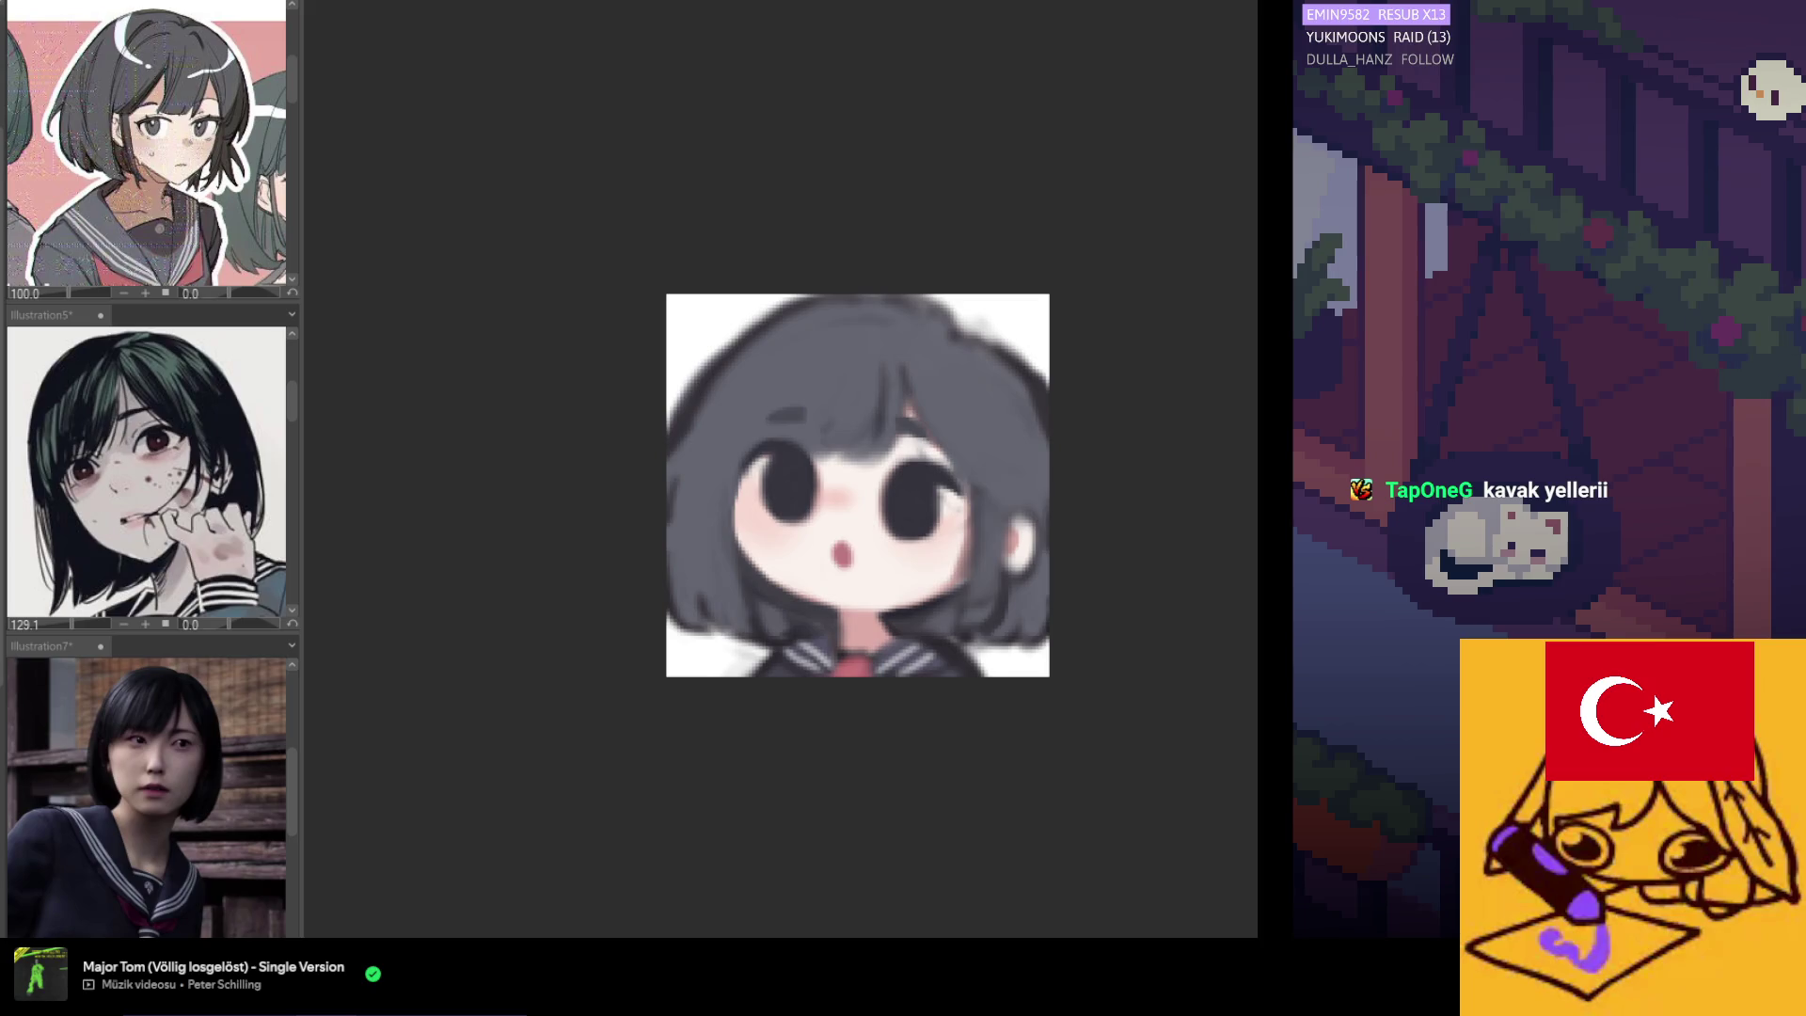
scroll(850, 423, up, 1)
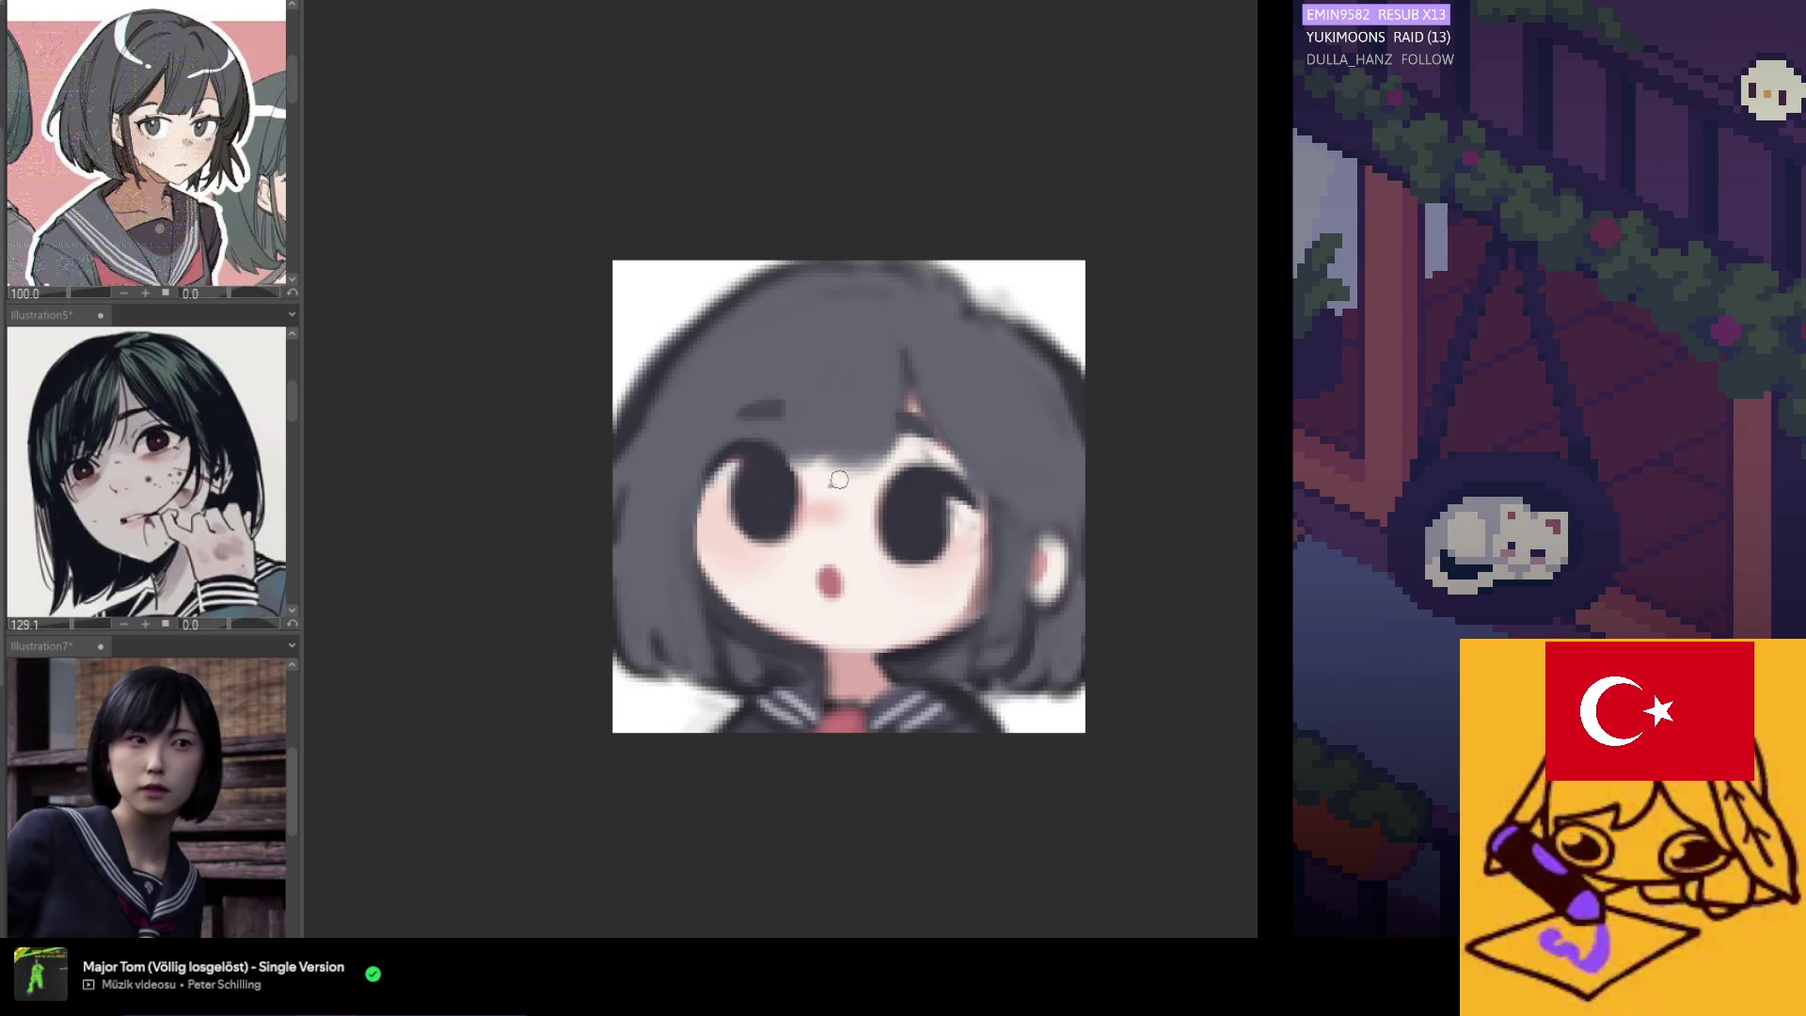
drag(879, 386, 872, 456)
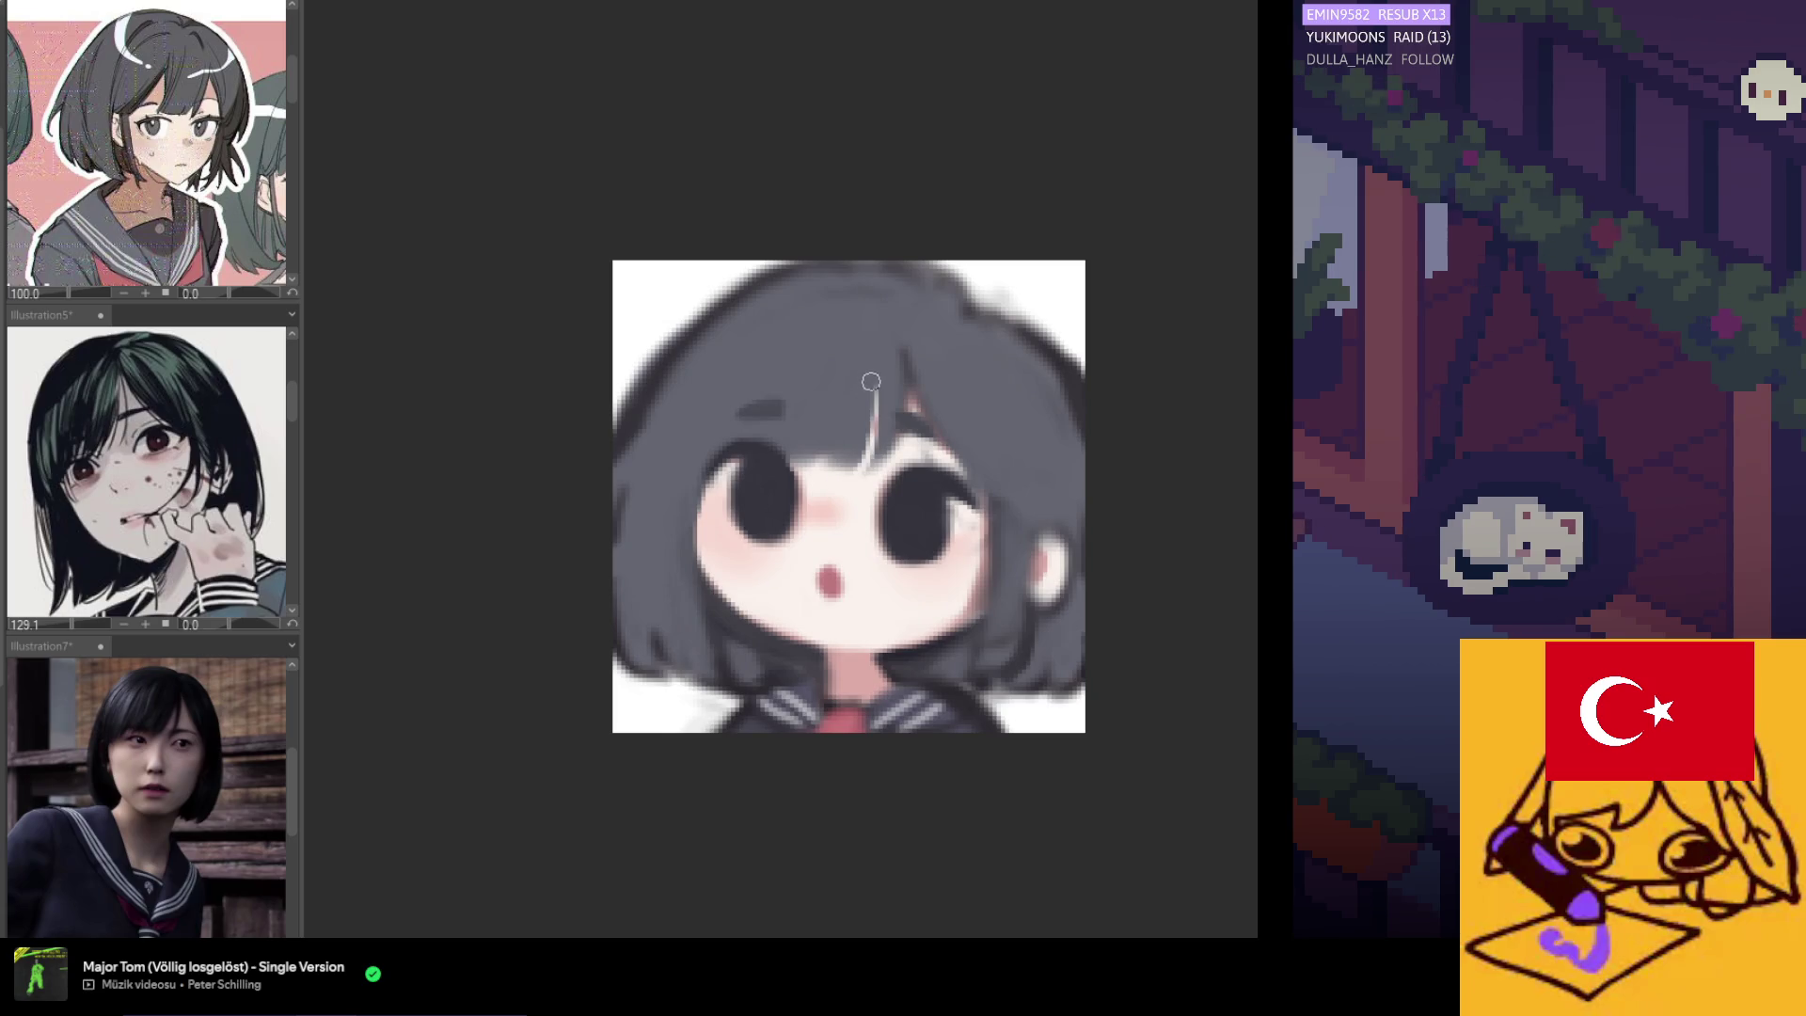
Undo earlier highlight attempts and redraw a slanted white strand in the dark bangs.
key(ctrl+z)
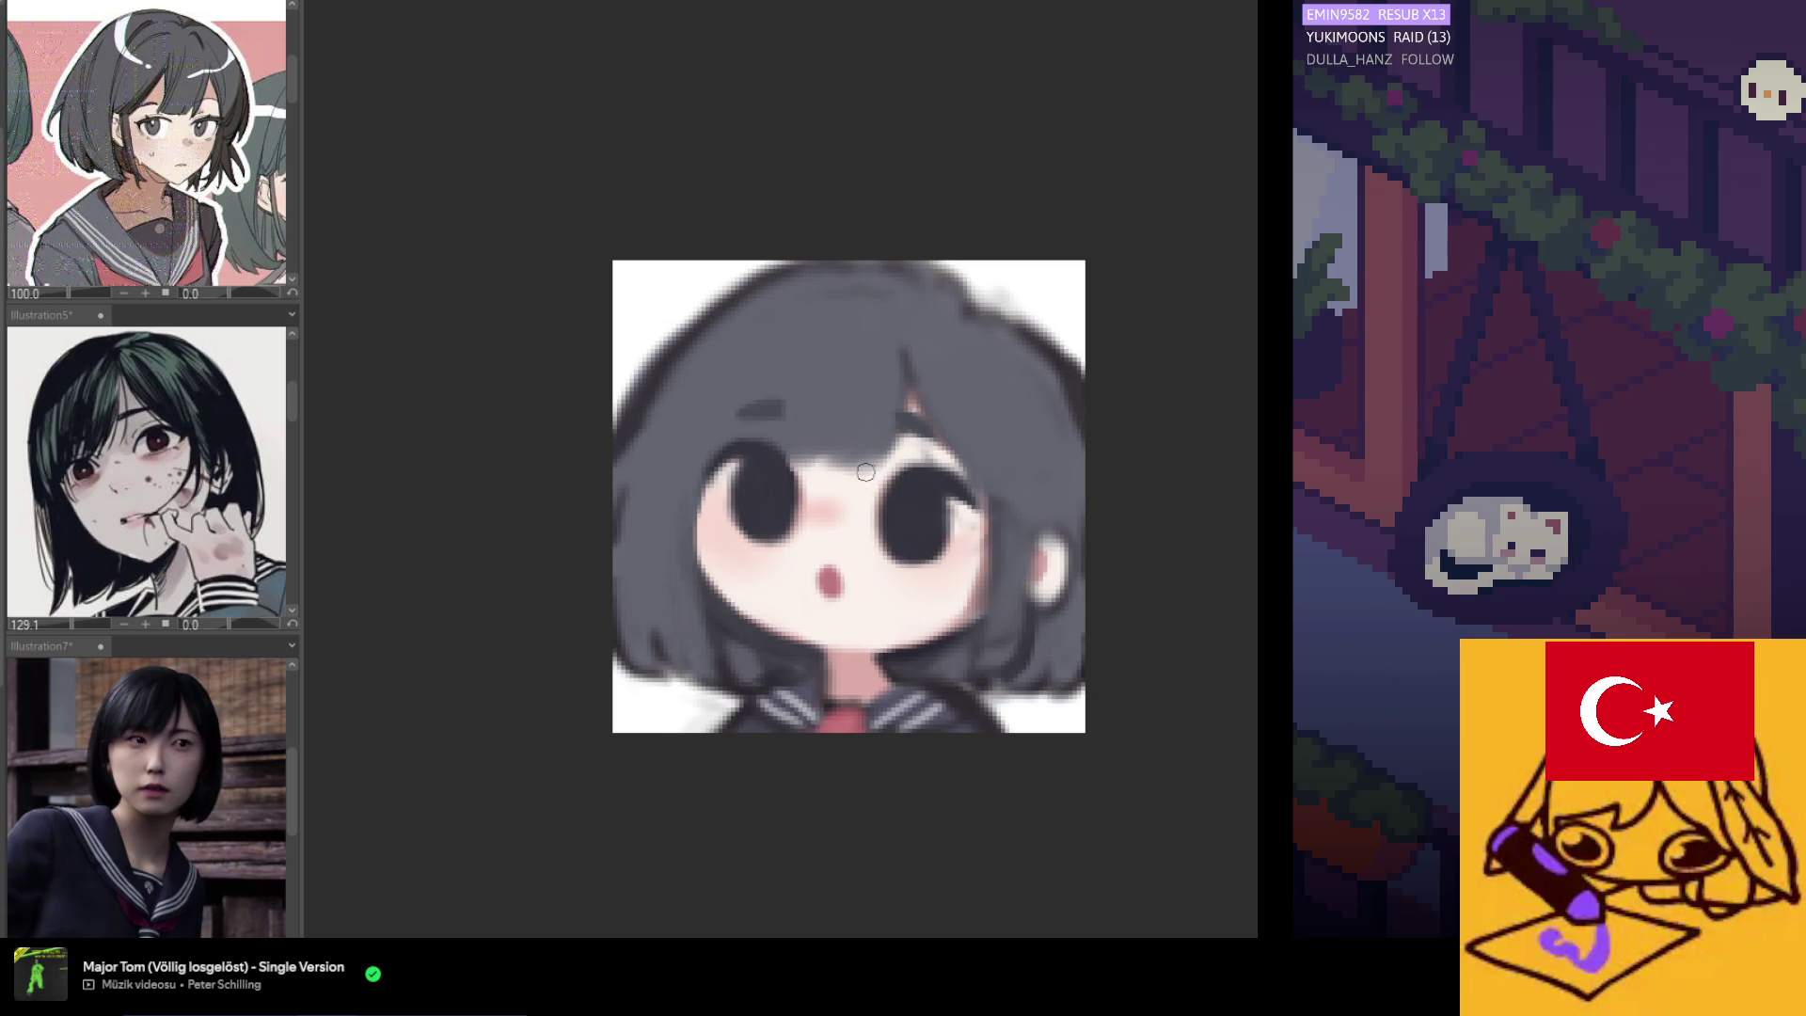
key(ctrl+z)
mouse_move(884, 369)
mouse_down()
mouse_move(864, 466)
mouse_move(886, 376)
mouse_up()
key(ctrl+z)
drag(863, 465, 878, 378)
drag(852, 473, 884, 376)
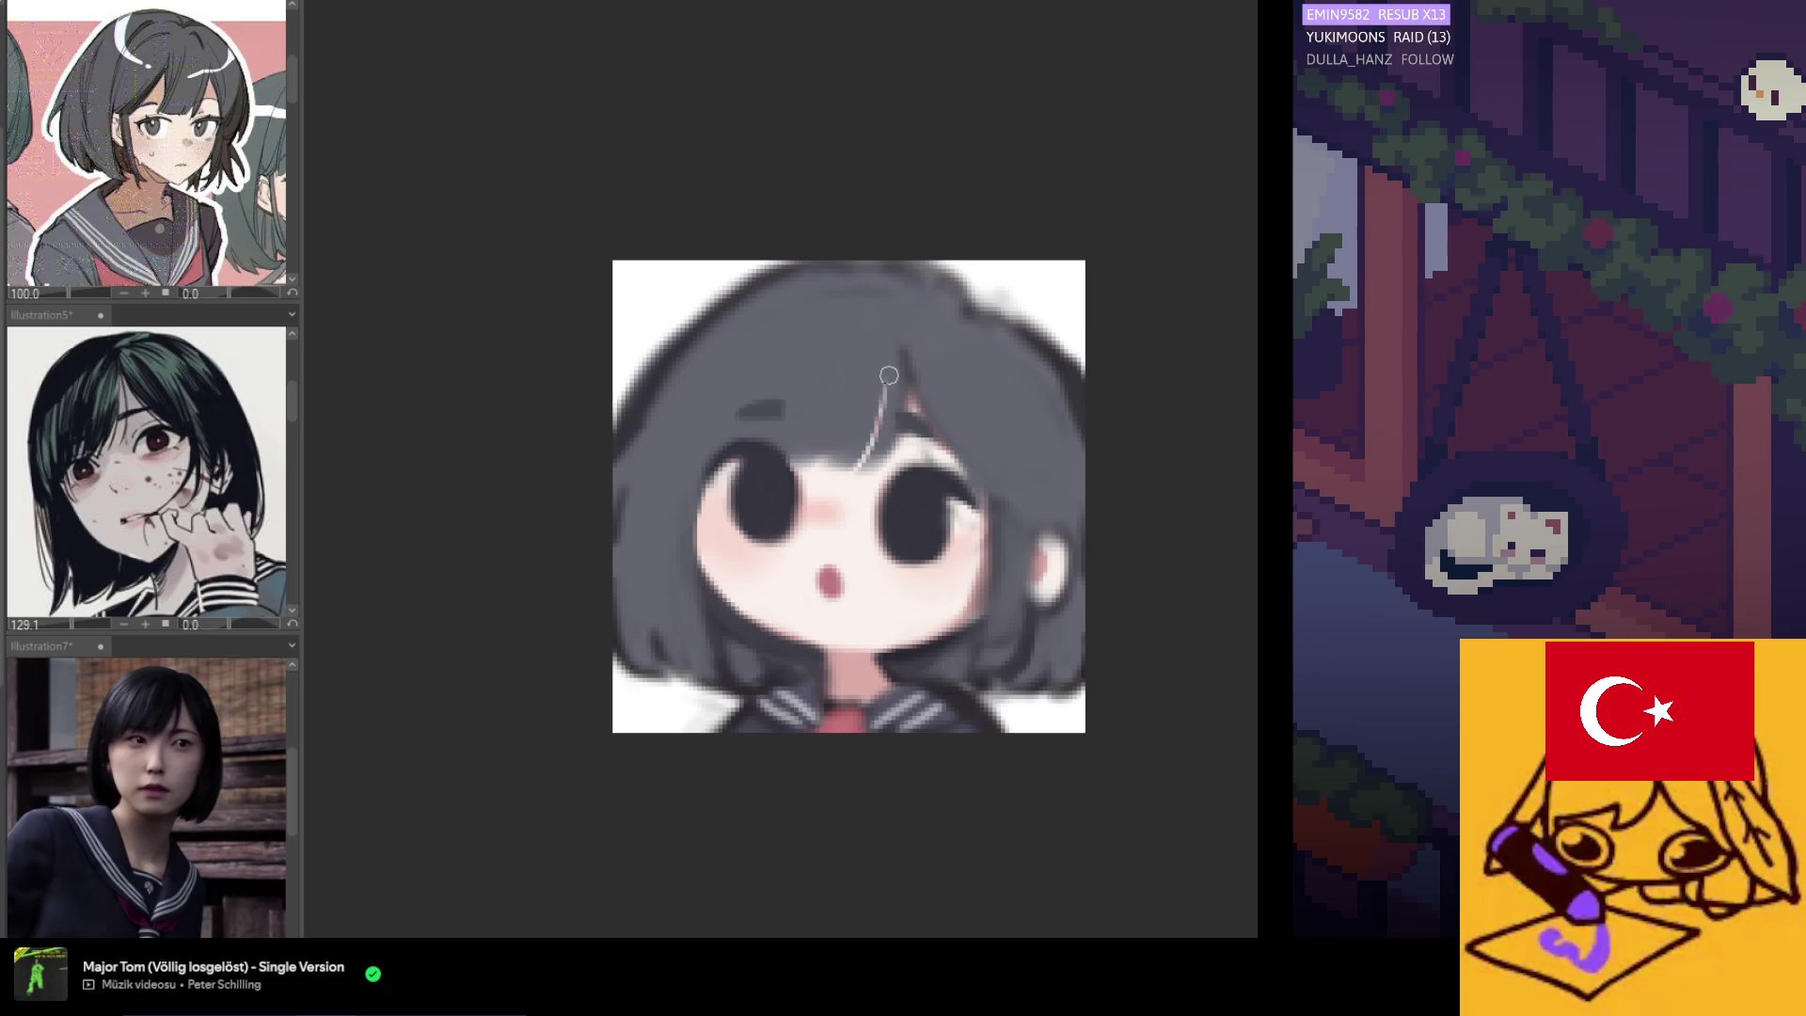
Refine the light strand up the bangs between the eyes, then cover the pink mark with hair colour.
key(ctrl+z)
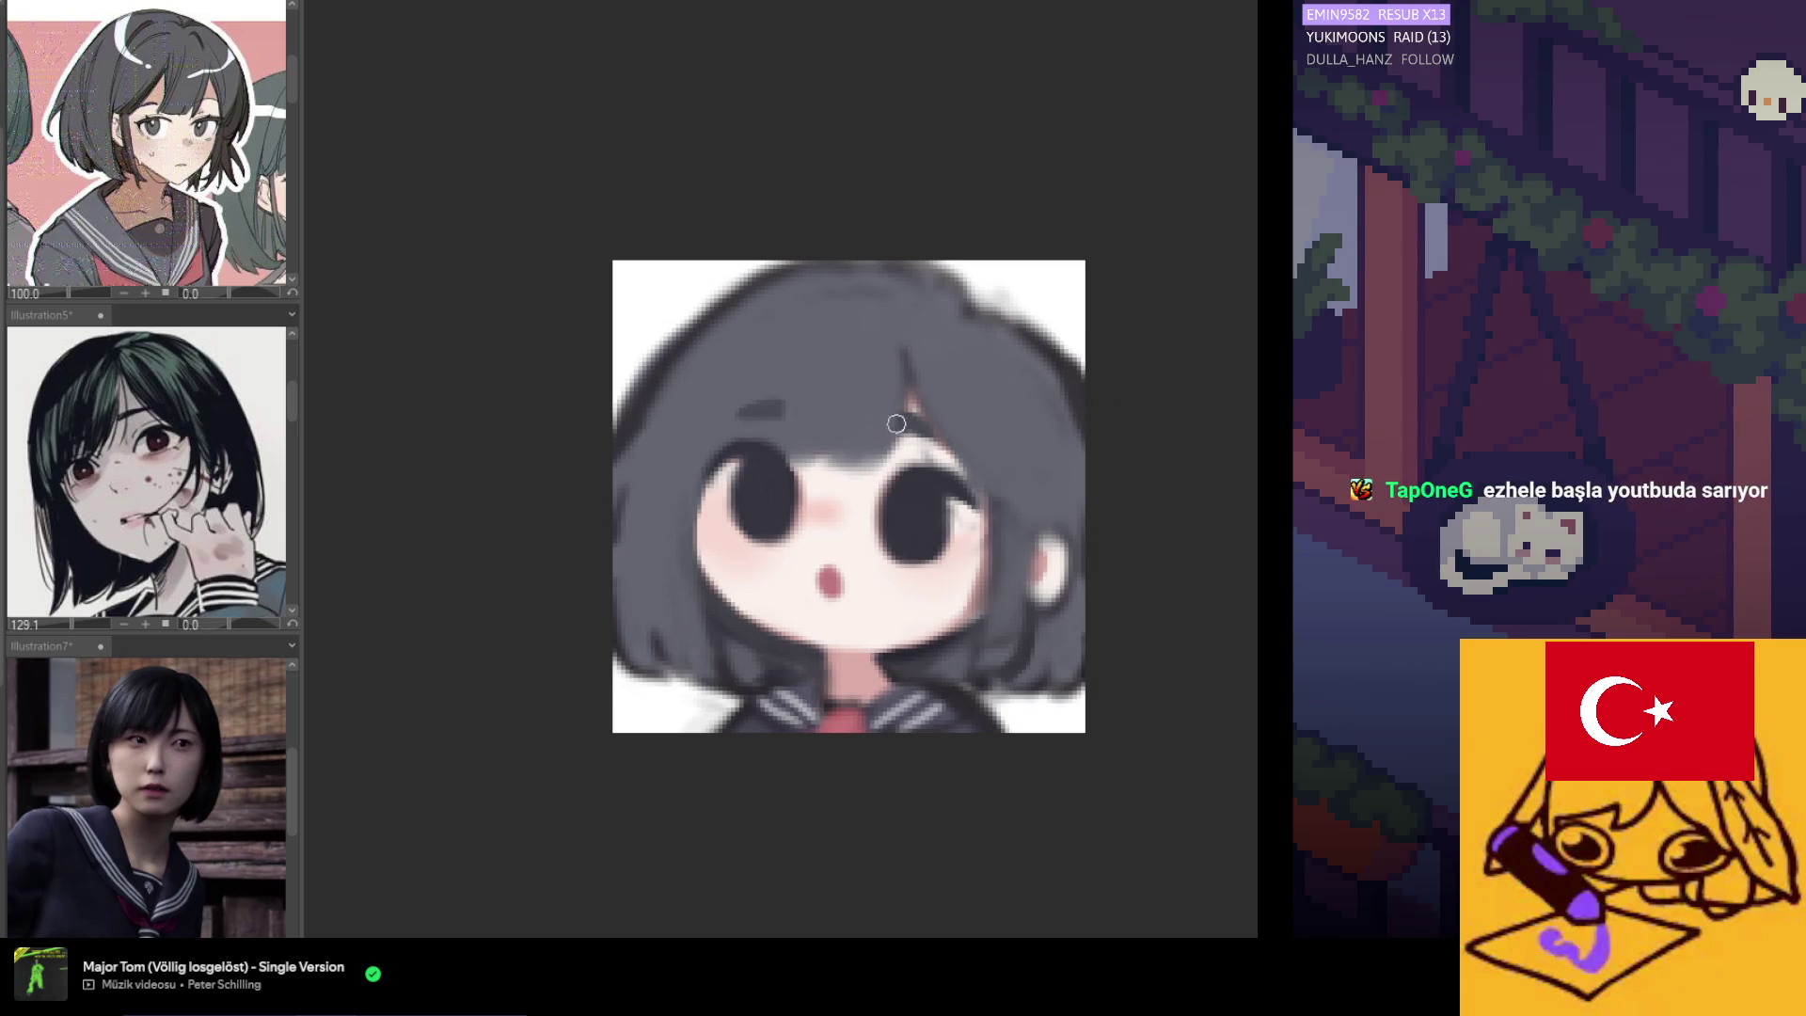
drag(858, 469, 889, 371)
key(ctrl+z)
drag(856, 471, 875, 356)
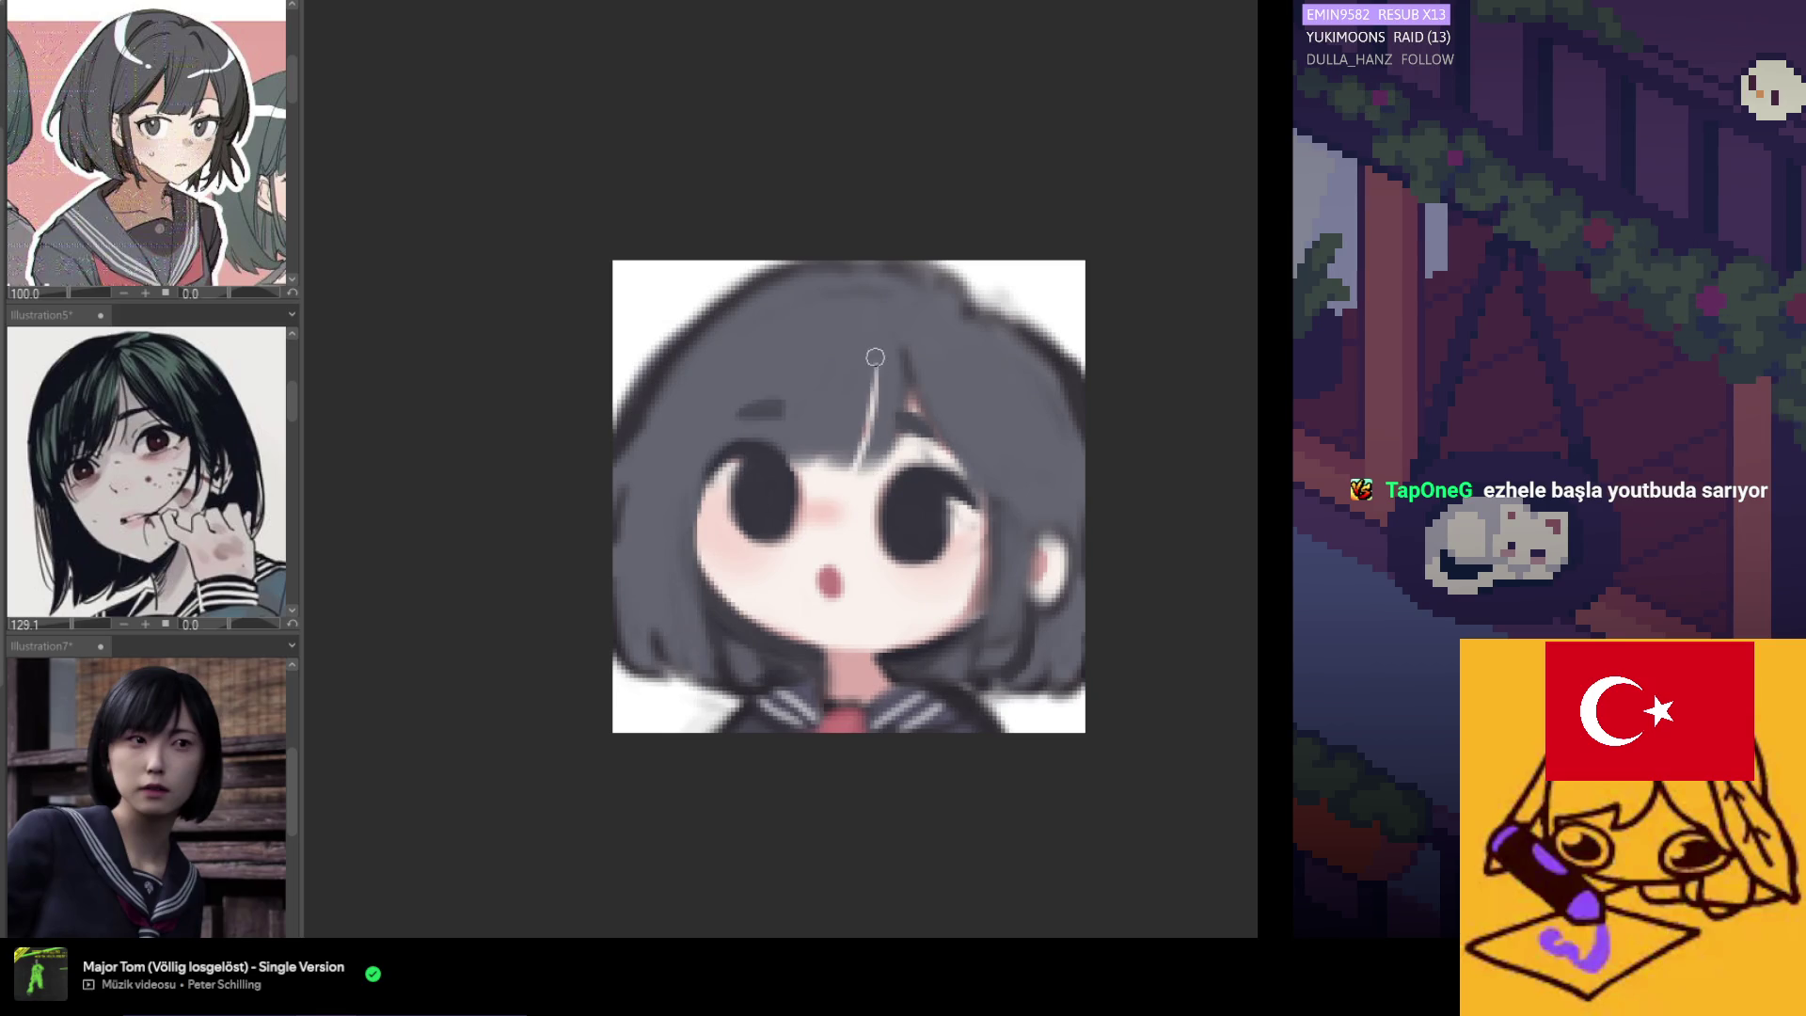
key(ctrl+z)
key(ctrl+z)
drag(860, 466, 884, 362)
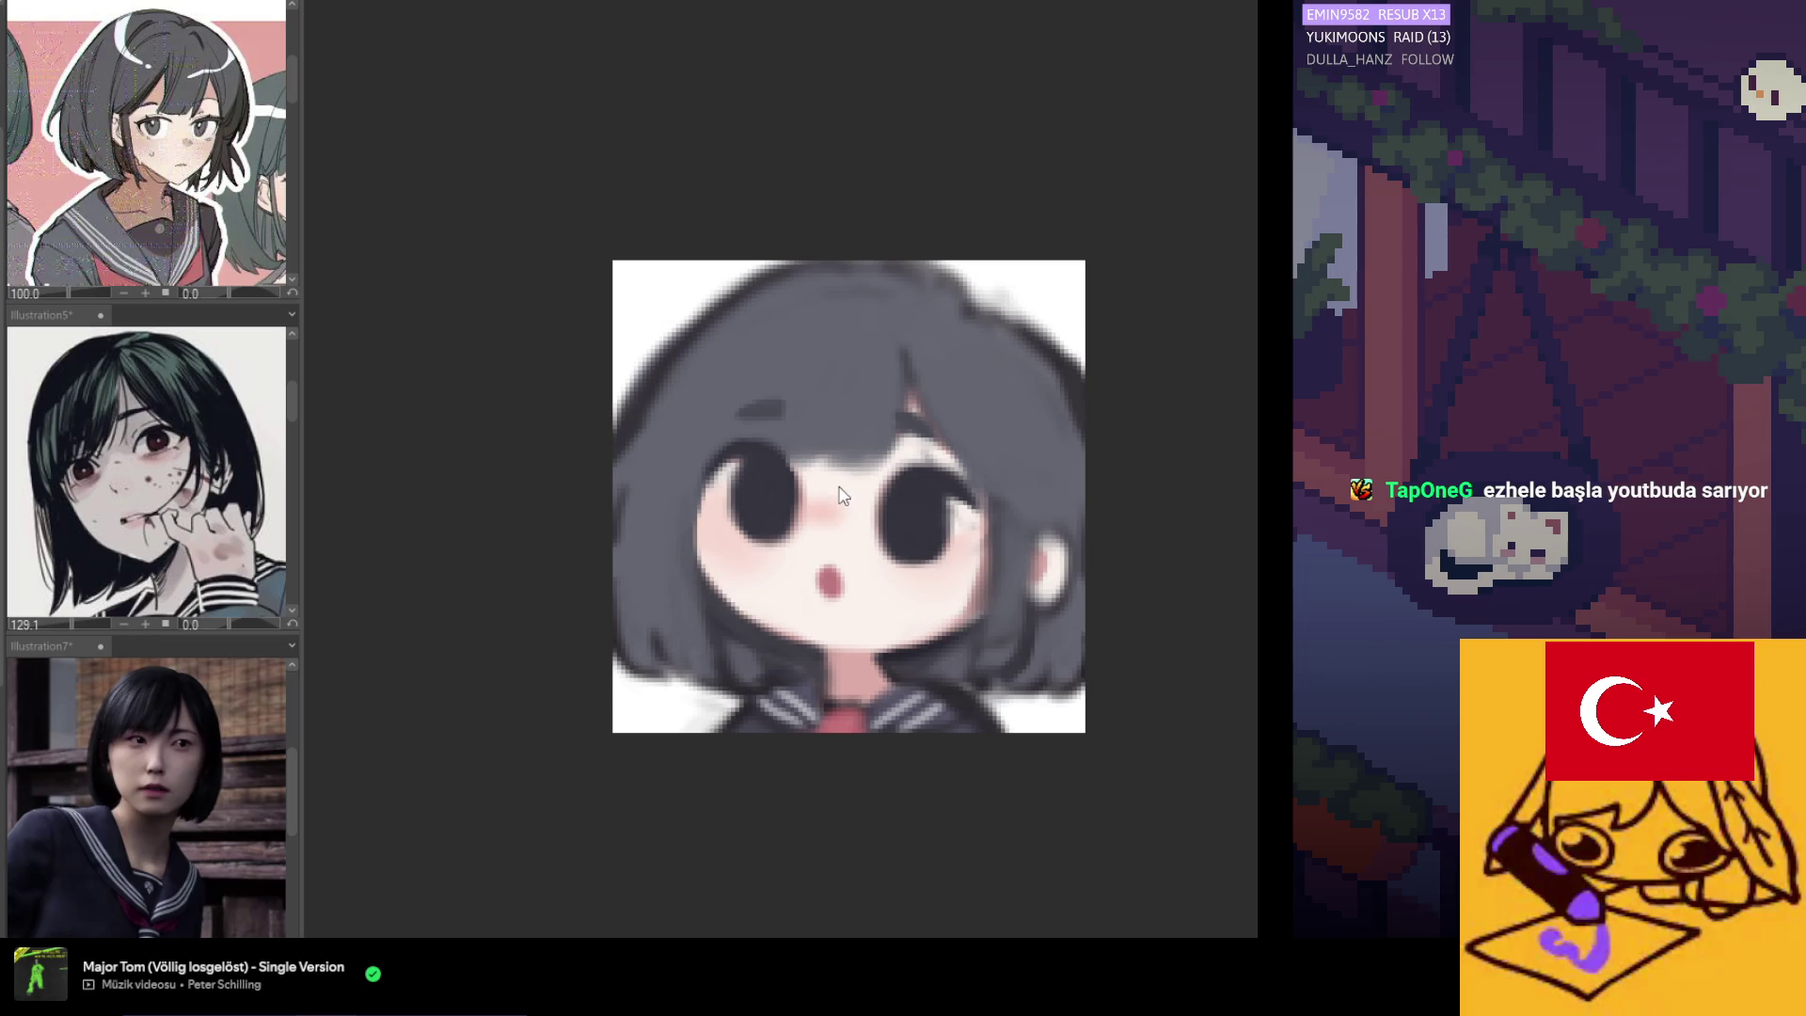
drag(858, 471, 879, 394)
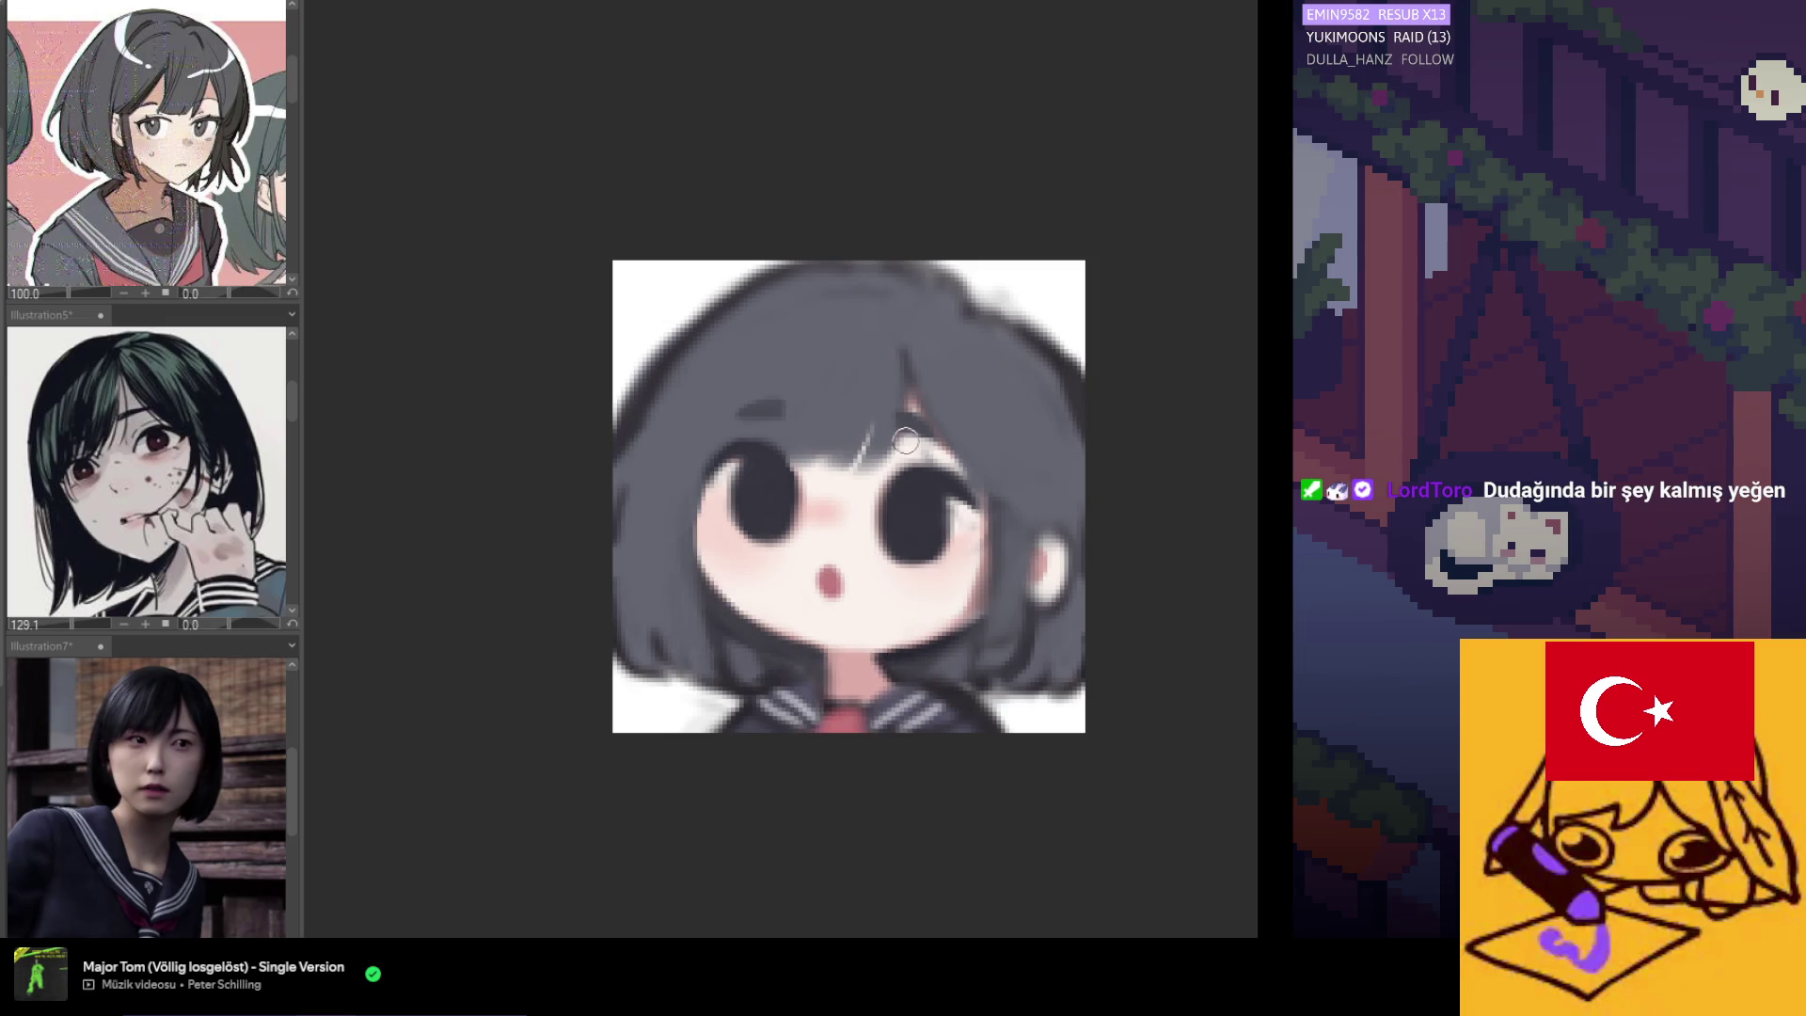
drag(870, 438, 858, 463)
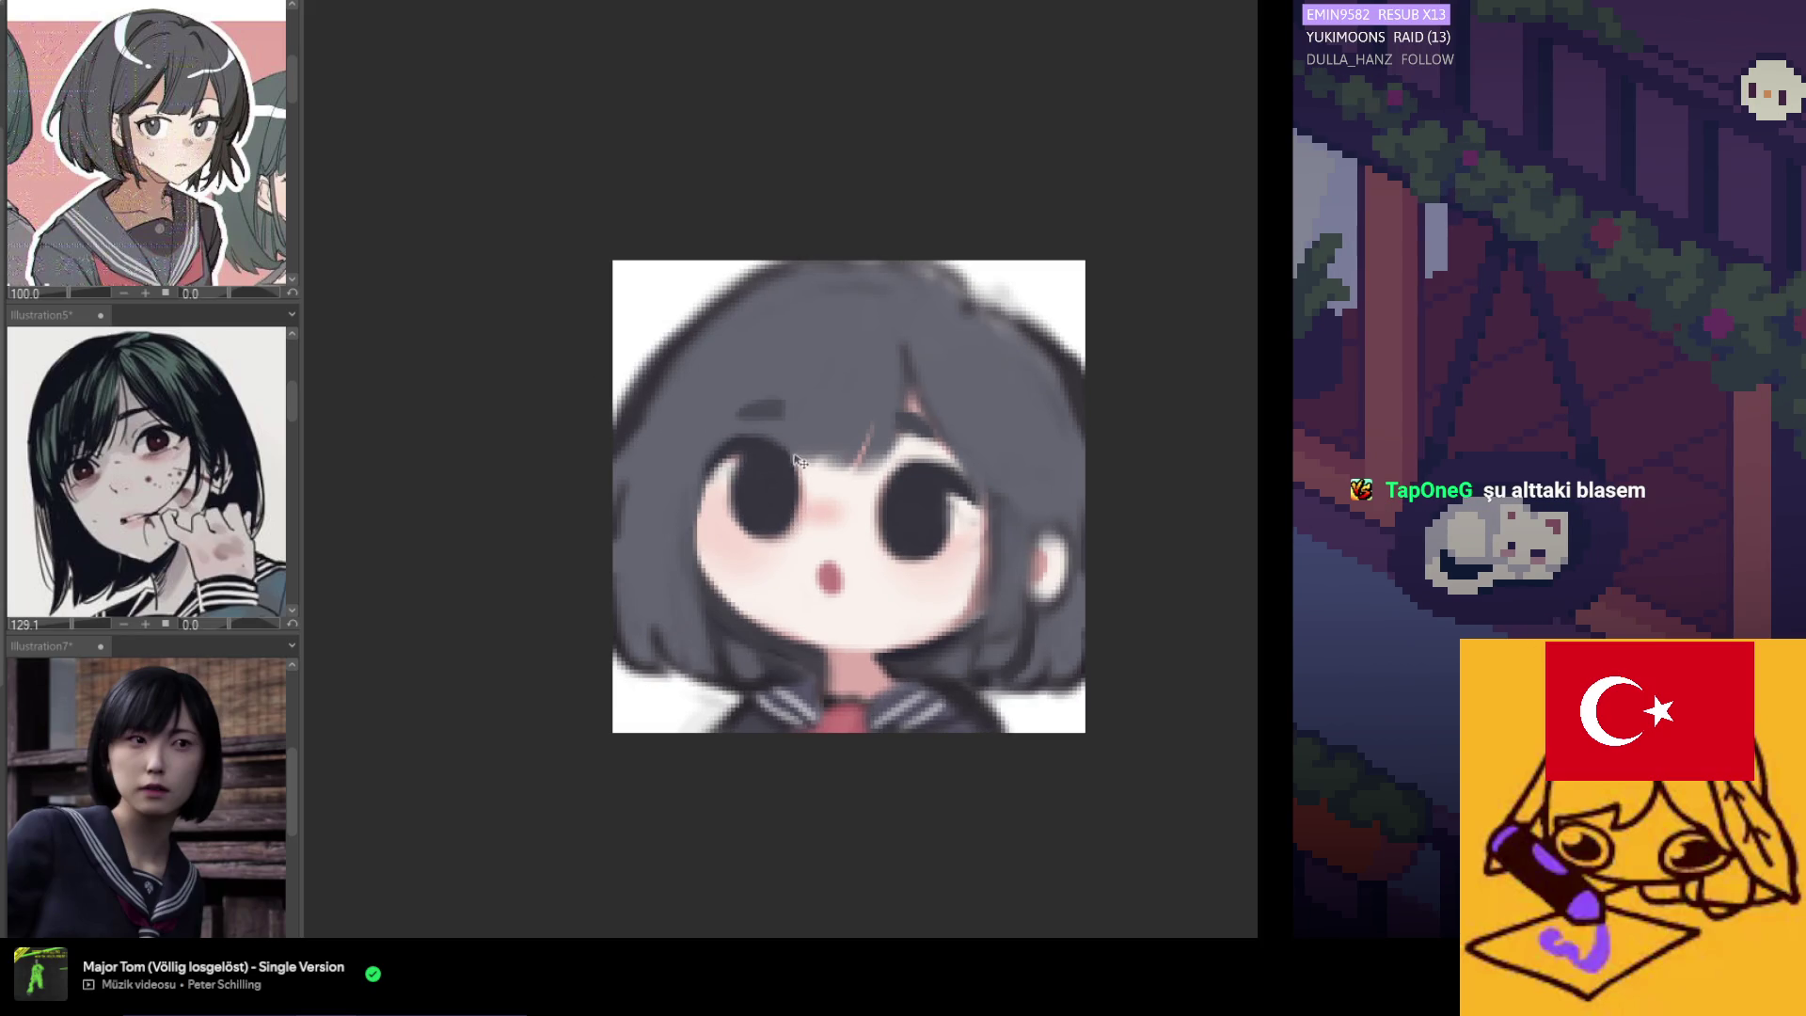
Lasso the eyes, blush and mouth and transform them a few pixels down-left.
mouse_move(1000, 449)
mouse_down()
mouse_move(988, 541)
mouse_move(857, 622)
mouse_move(706, 503)
mouse_move(730, 429)
mouse_up()
drag(912, 445, 998, 451)
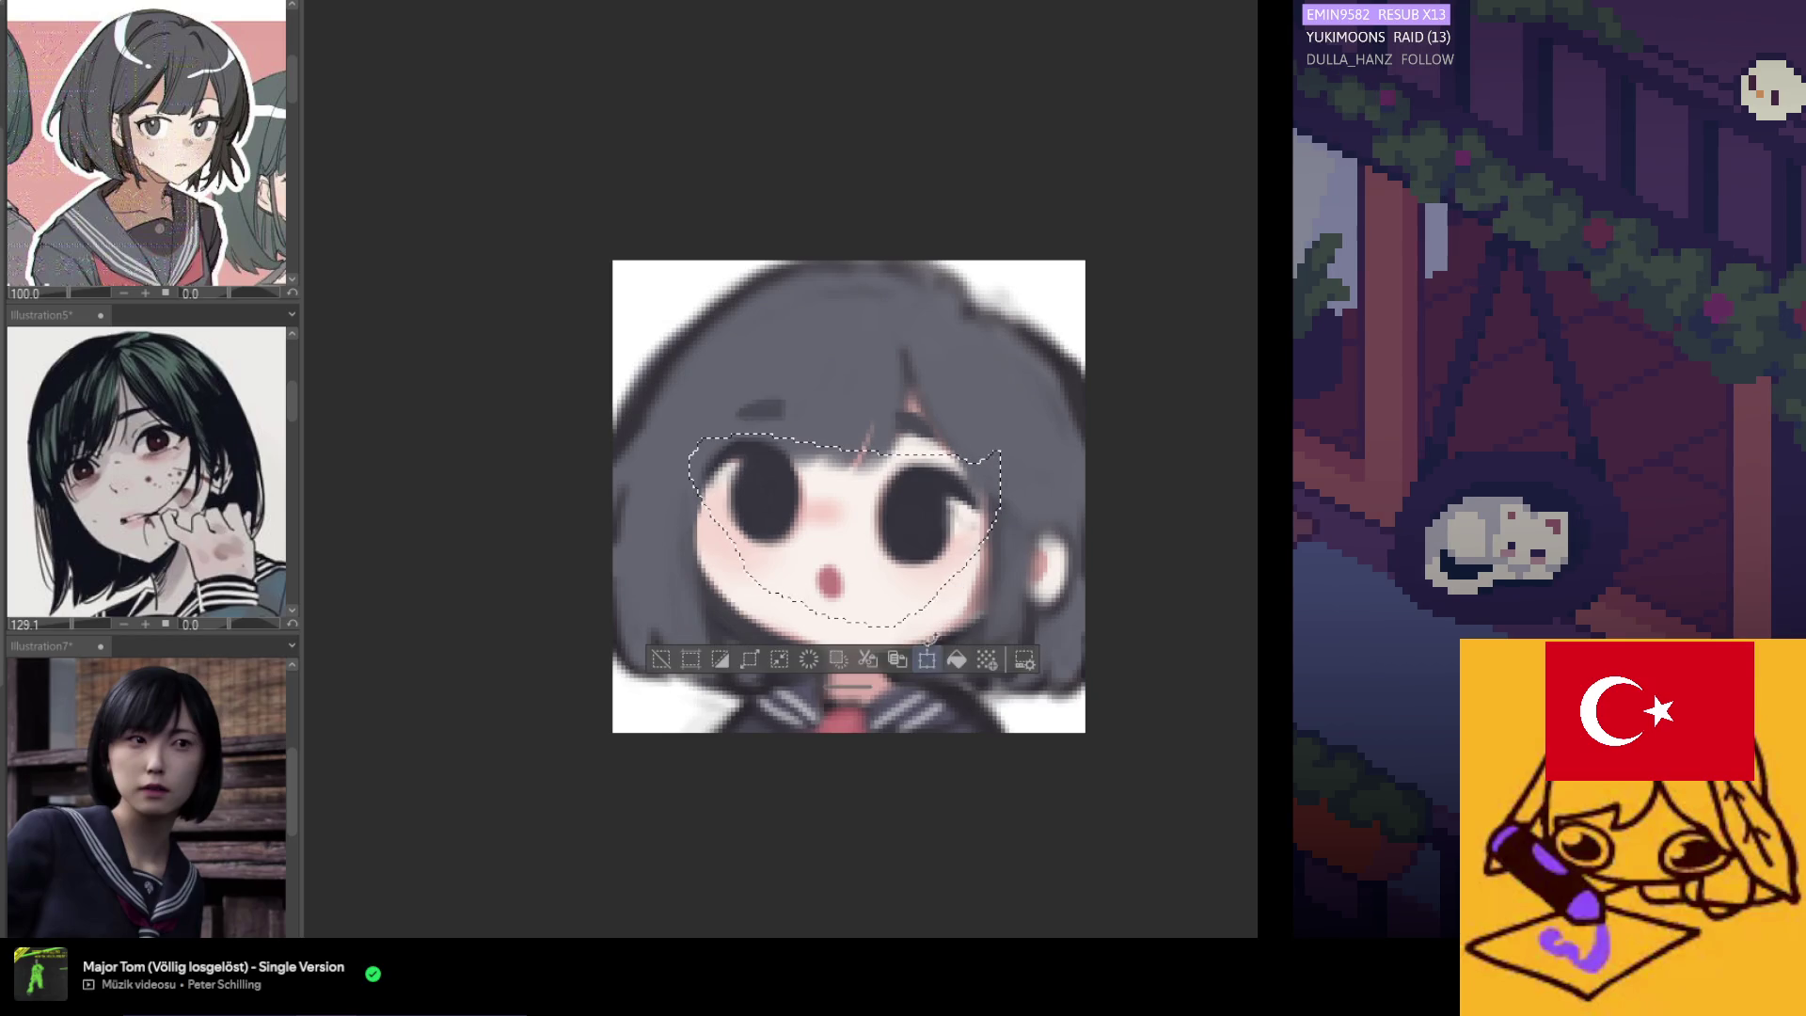
click(934, 642)
drag(936, 598, 931, 602)
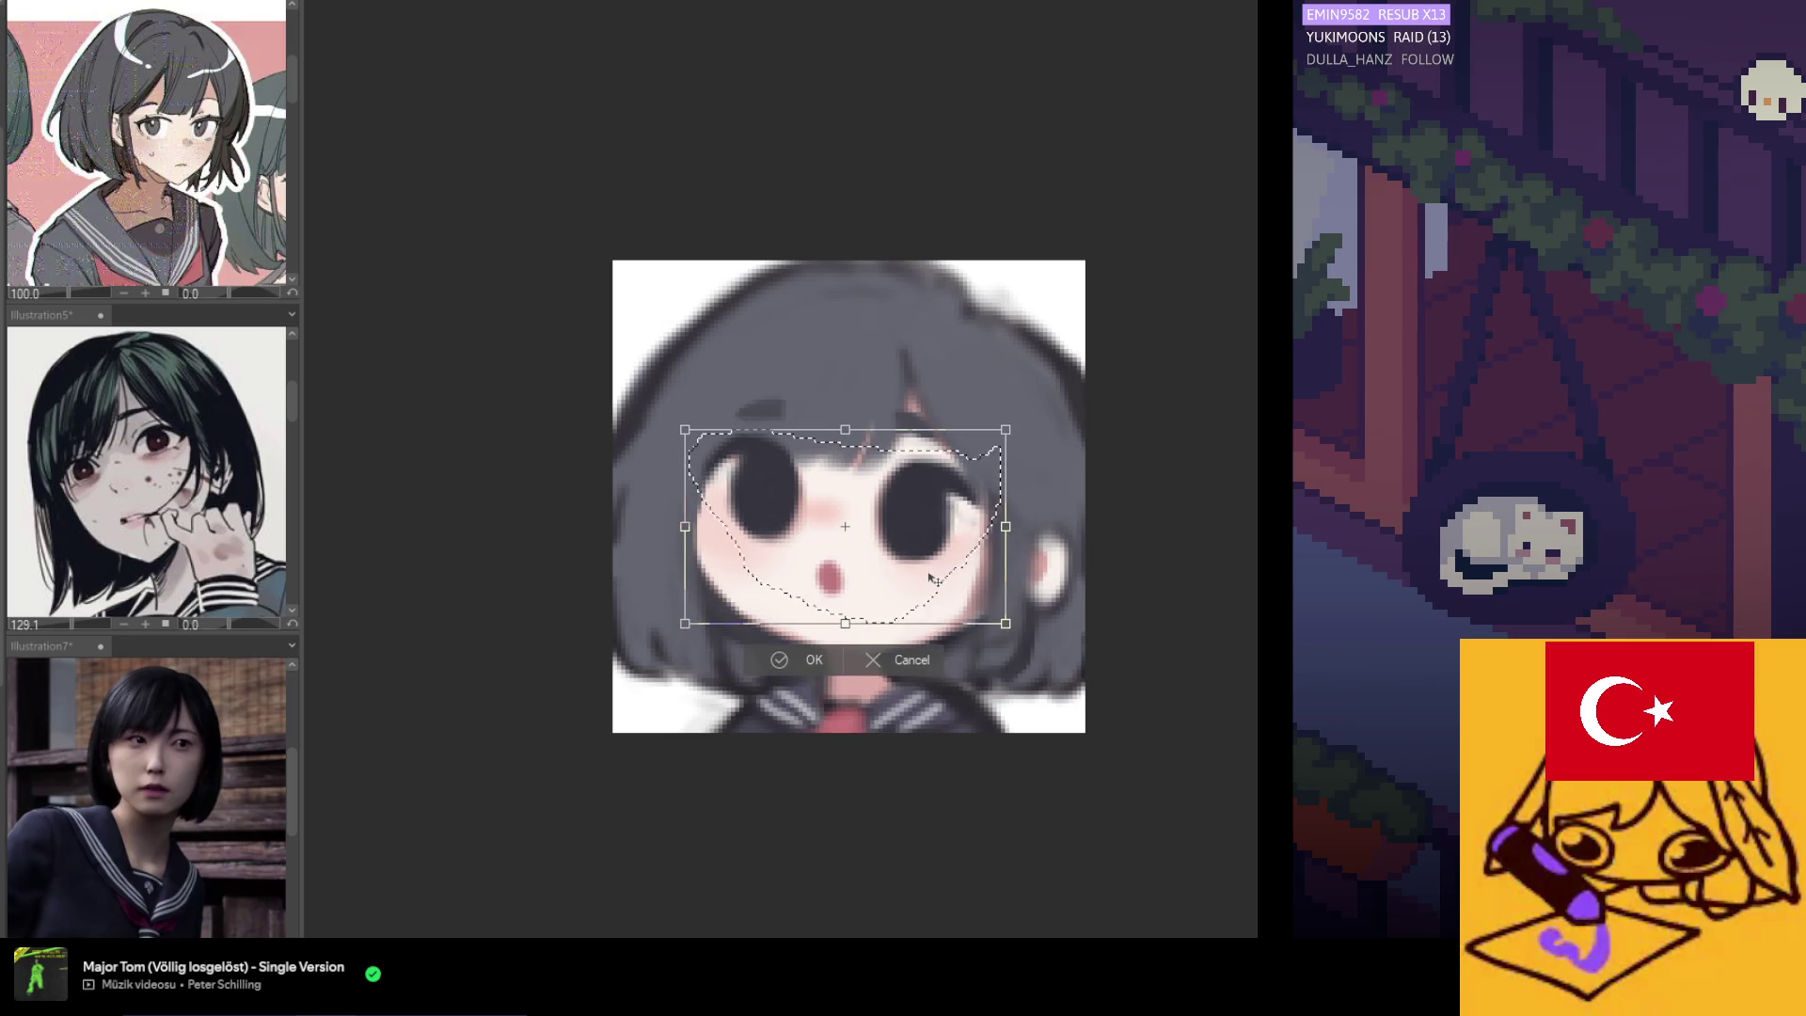
click(785, 659)
scroll(791, 679, down, 5)
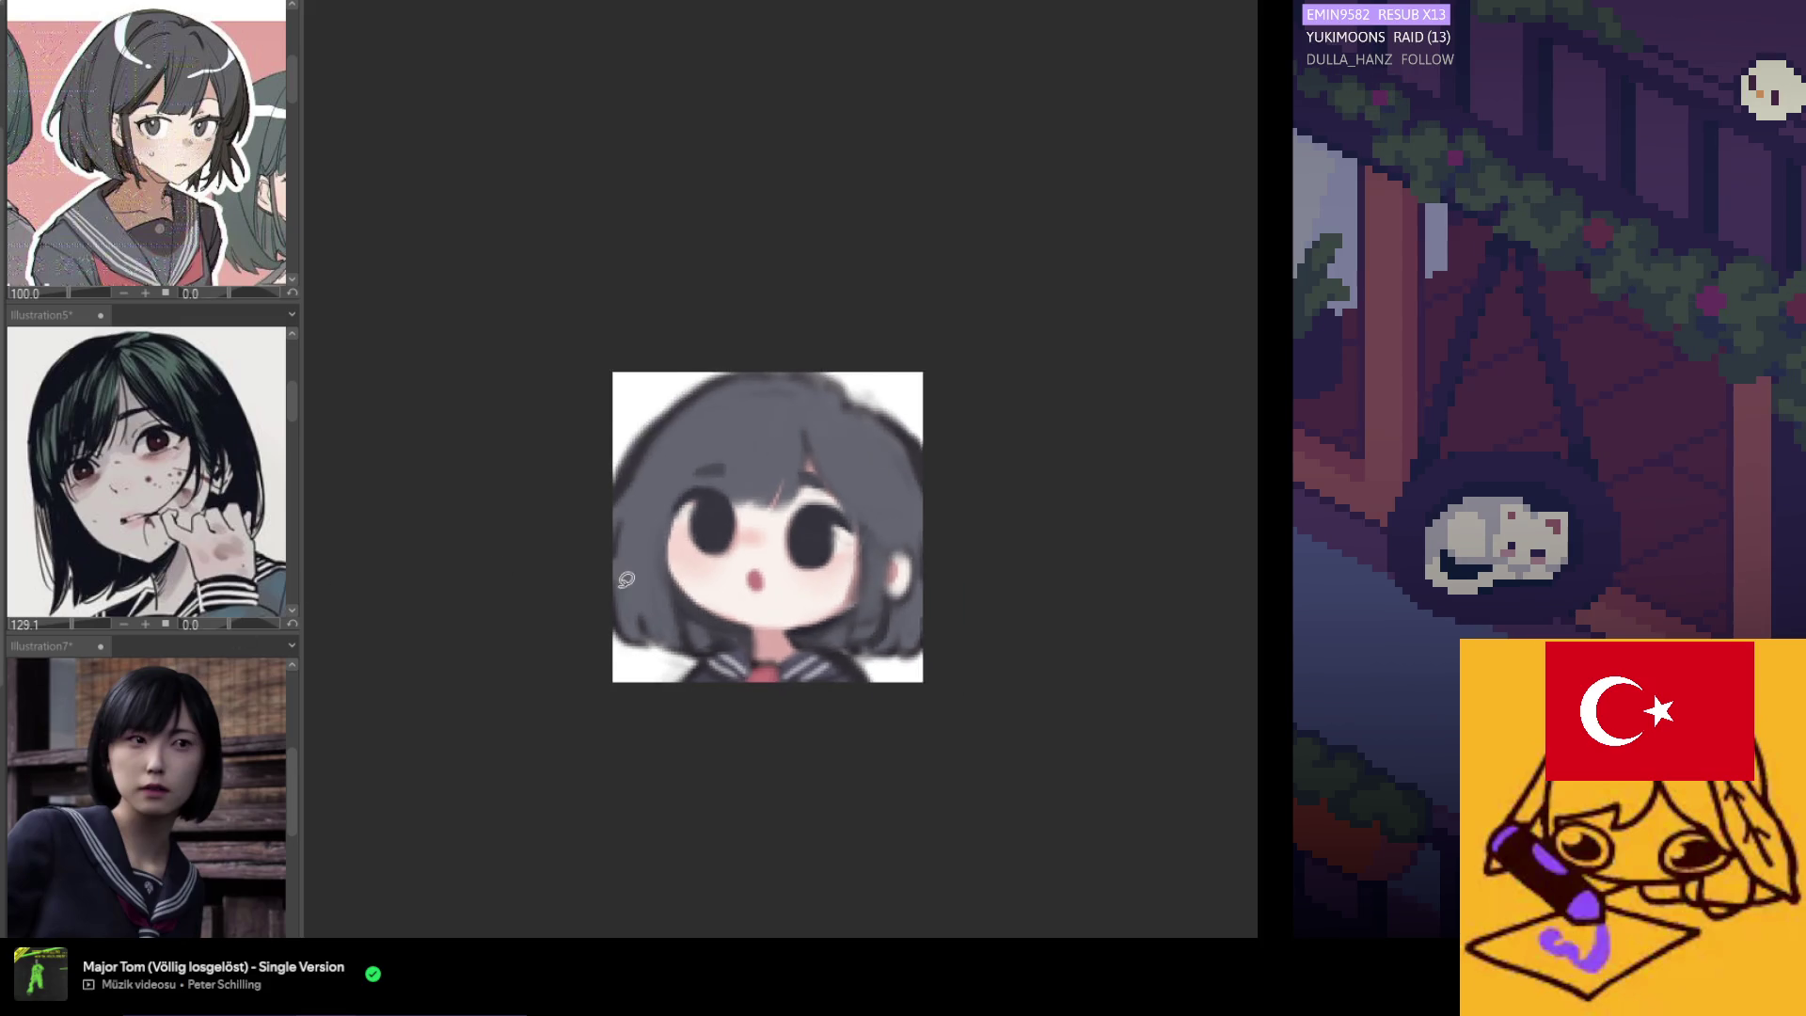